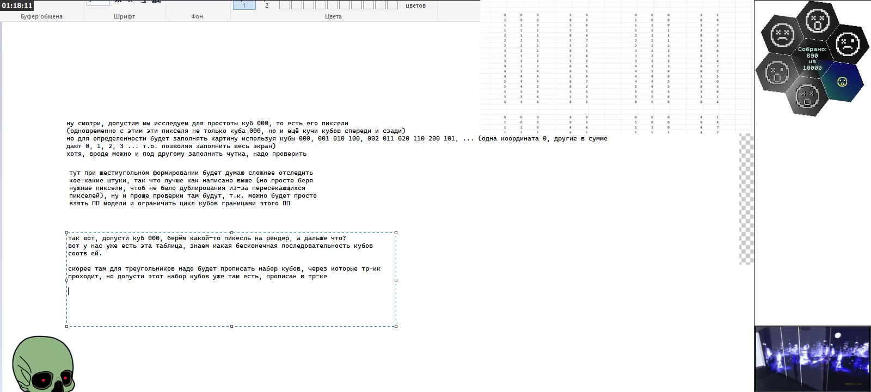
Step: Select the first block of cube coordinate columns in the top-right number table
{"action": "left_click", "coordinate": [629, 50]}
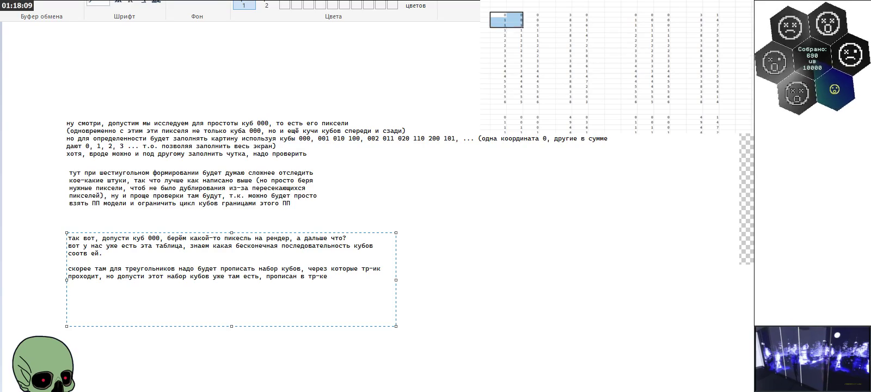
{"action": "left_click_drag", "start_coordinate": [498, 14], "coordinate": [587, 101]}
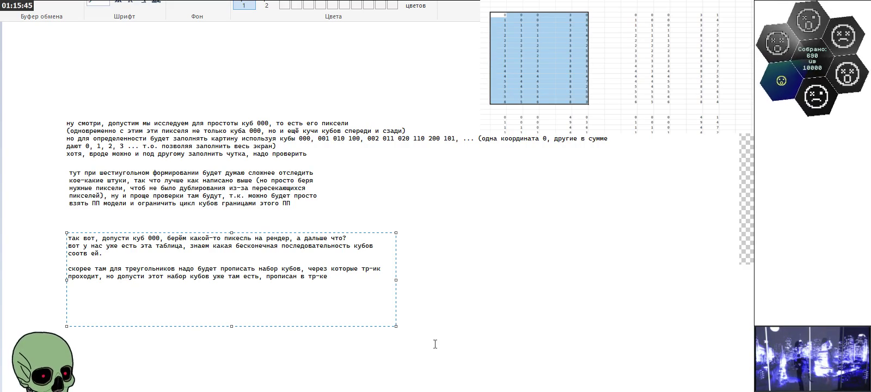
{"action": "left_click", "coordinate": [302, 297]}
Step: Add the note line saying to check whether each cube can land in the pixel; one suffices
{"action": "type", "text": "ну"}
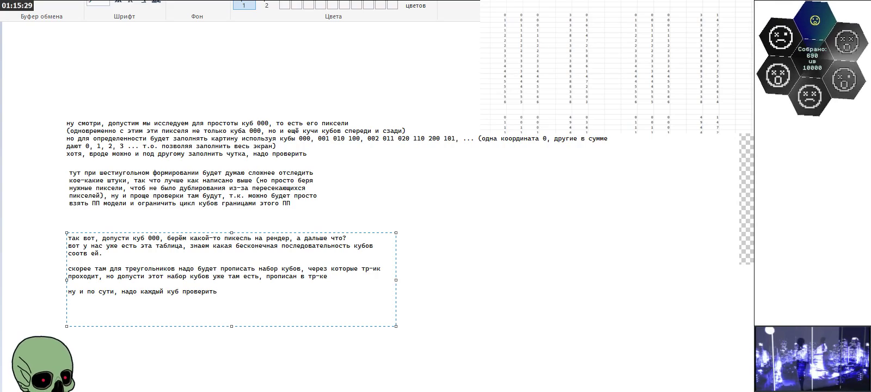
{"action": "type", "text": "ожет ли он попадать в "}
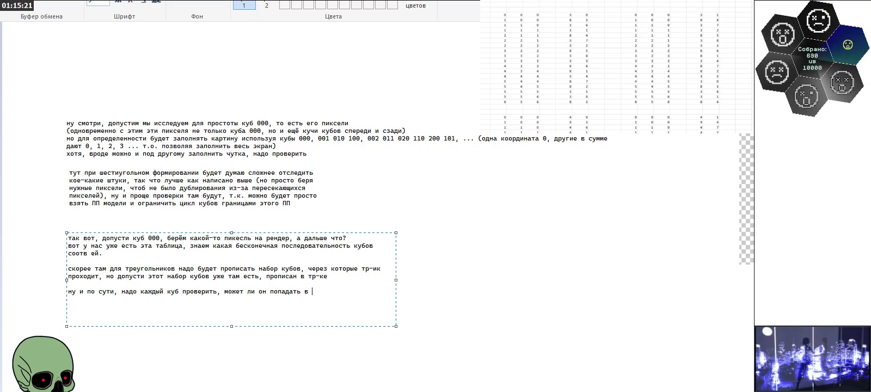
{"action": "type", "text": "этот пиксель"}
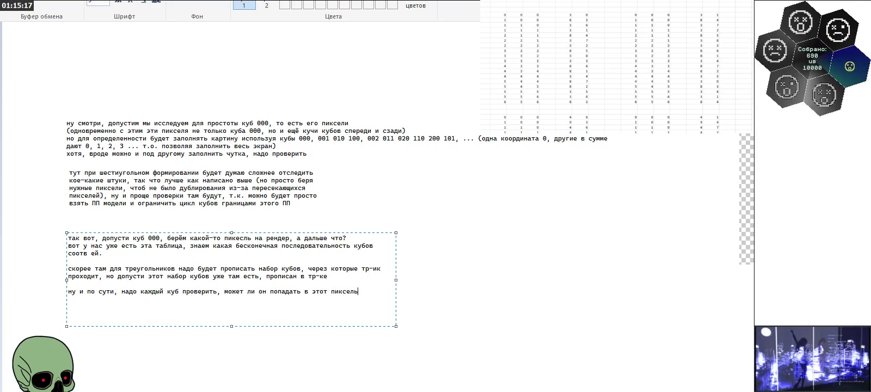
{"action": "type", "text": " (или наьор"}
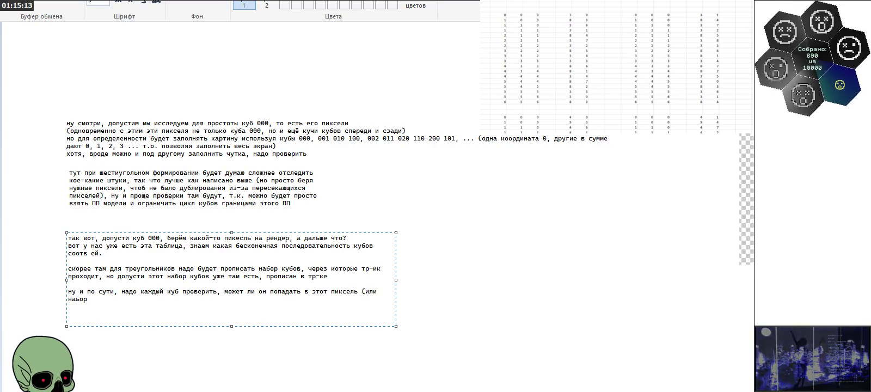
{"action": "key", "text": "BackSpace"}
{"action": "key", "text": "BackSpace"}
{"action": "key", "text": "BackSpace"}
{"action": "type", "text": "бор пикселе"}
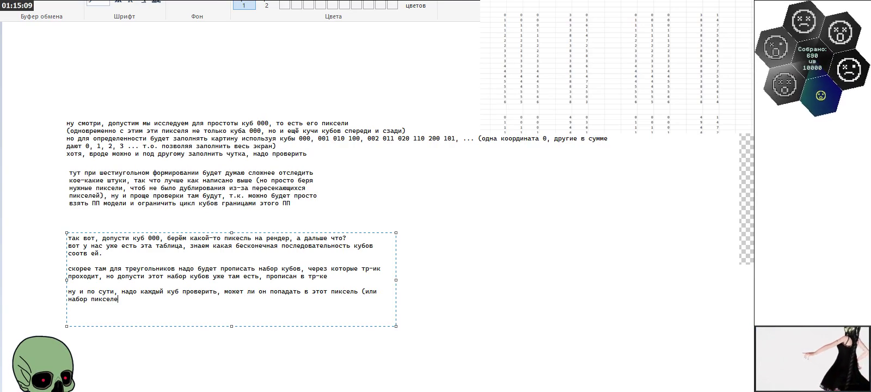
{"action": "type", "text": "й)"}
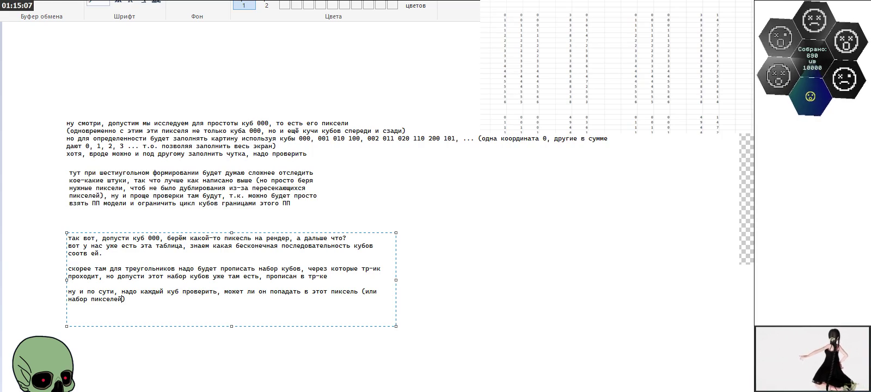
{"action": "left_click", "coordinate": [312, 292]}
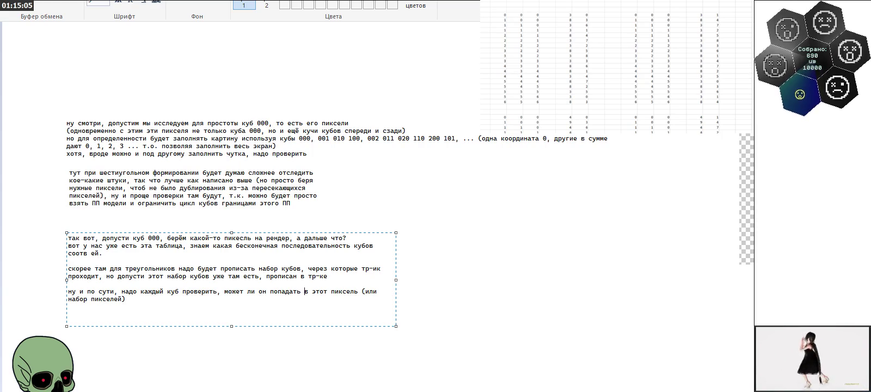
{"action": "type", "text": ", и если"}
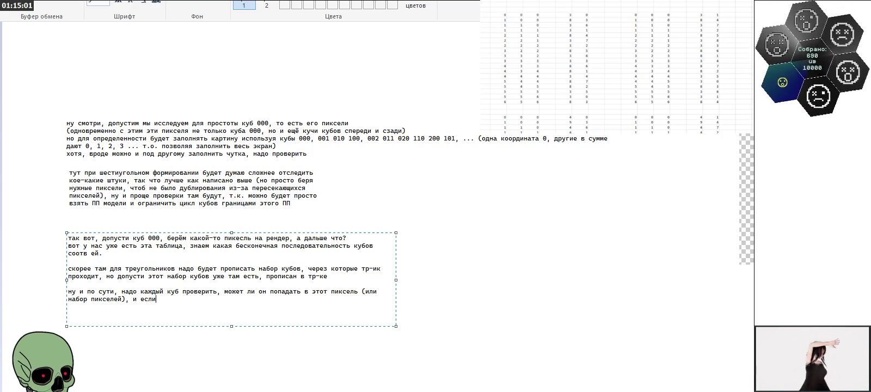
{"action": "type", "text": " хотяб од"}
{"action": "key", "text": "BackSpace"}
{"action": "type", "text": "ожет там"}
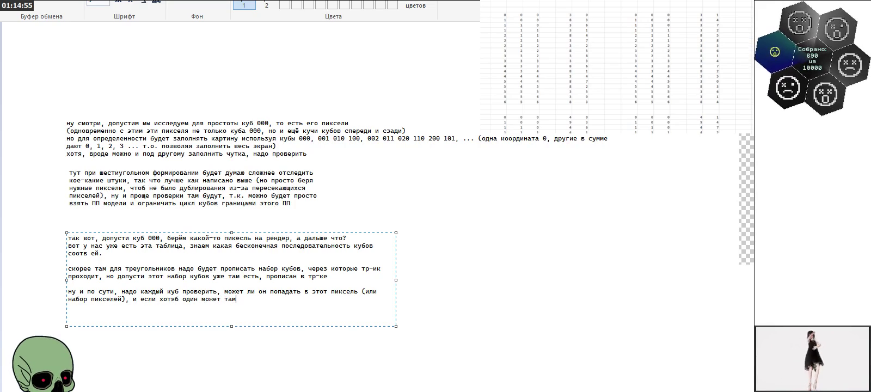
{"action": "type", "text": " быть, то тр-ик прох"}
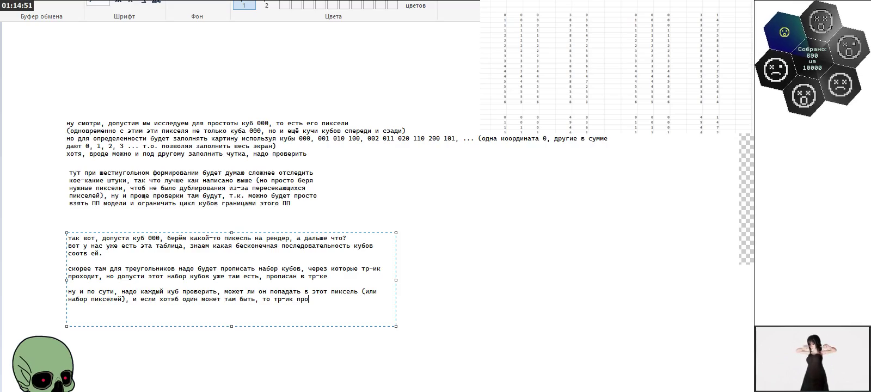
{"action": "type", "text": "одит"}
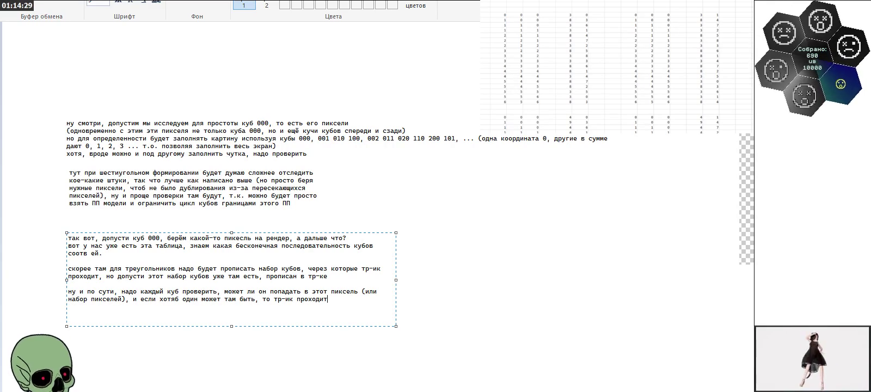
Step: Add a bracketed remark proposing a ready-made cube pixel set per triangle to compare against
{"action": "type", "text": "()"}
{"action": "key", "text": "Left"}
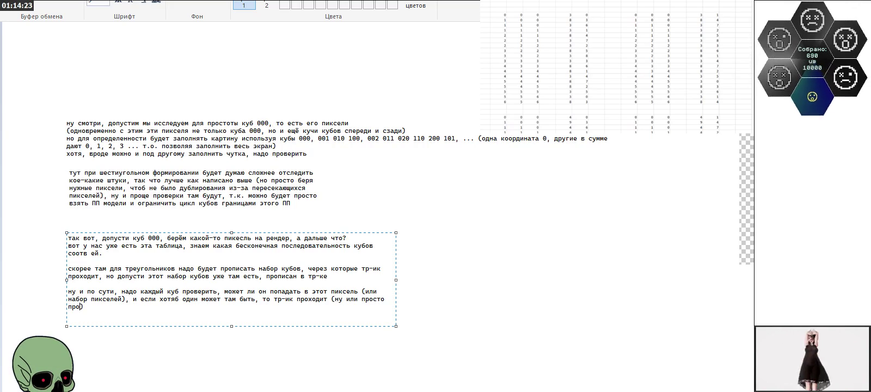
{"action": "type", "text": "для к"}
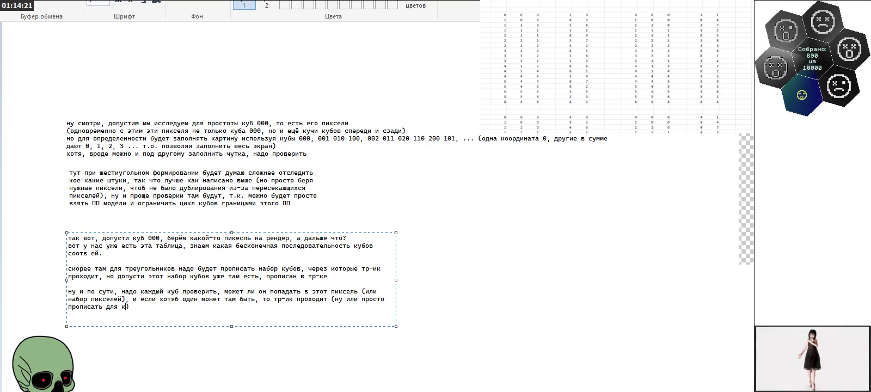
{"action": "type", "text": "аждого тр-ка"}
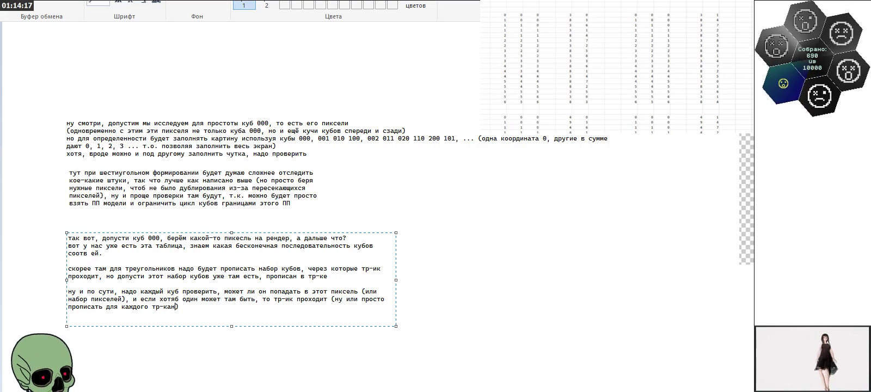
{"action": "type", "text": " уже готов"}
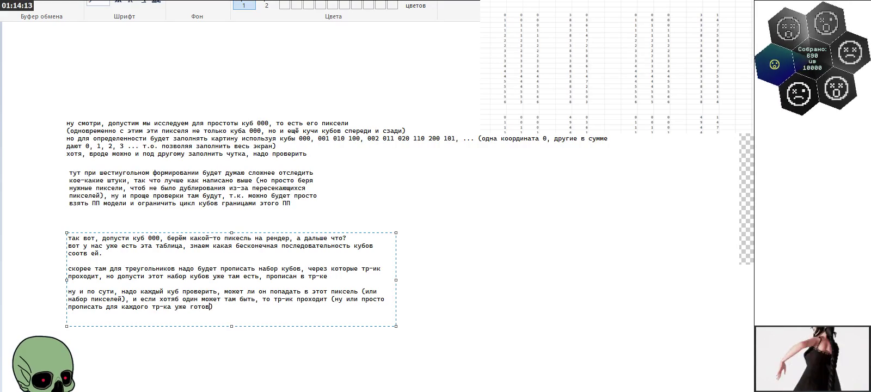
{"action": "type", "text": "ый набор пикселей"}
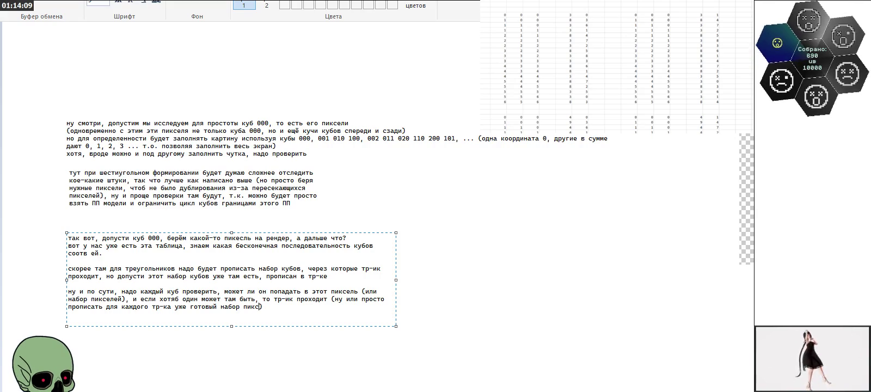
{"action": "type", "text": " кубов, и прост"}
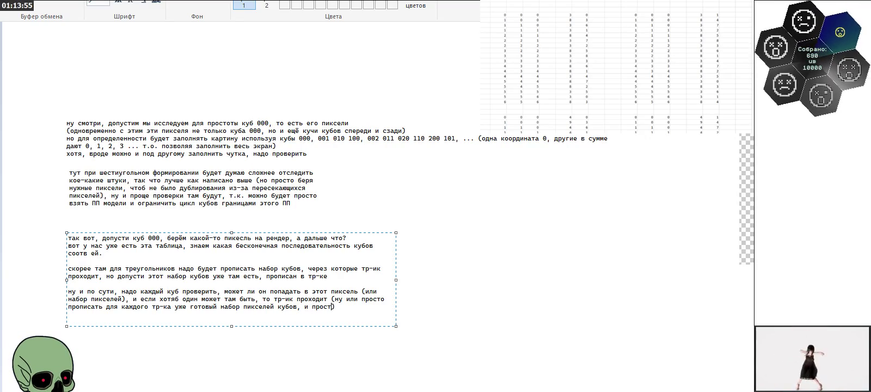
{"action": "type", "text": "ься с ним, то есть там"}
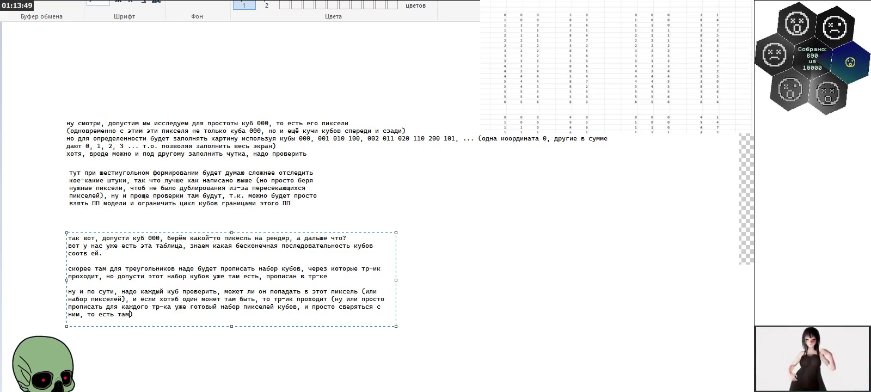
{"action": "type", "text": " же есть на"}
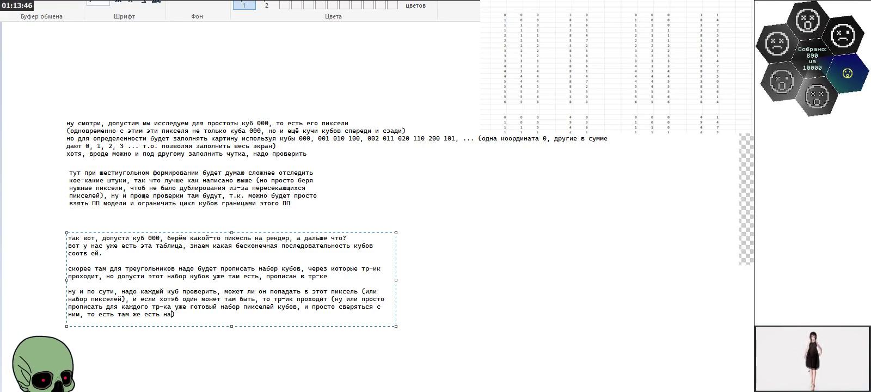
{"action": "type", "text": "бор кубов"}
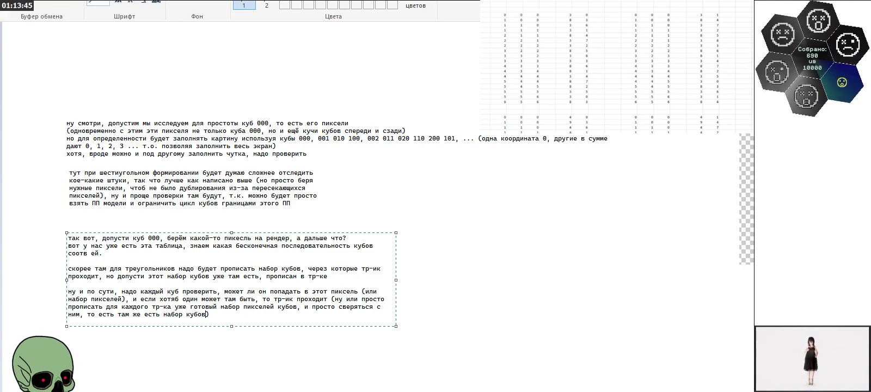
{"action": "type", "text": ", и"}
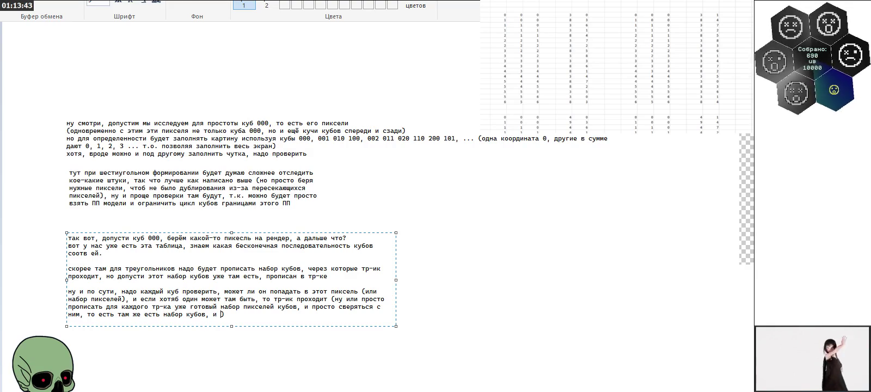
{"action": "type", "text": " этот набор сразу переводит"}
{"action": "type", "text": " в набор пикселей"}
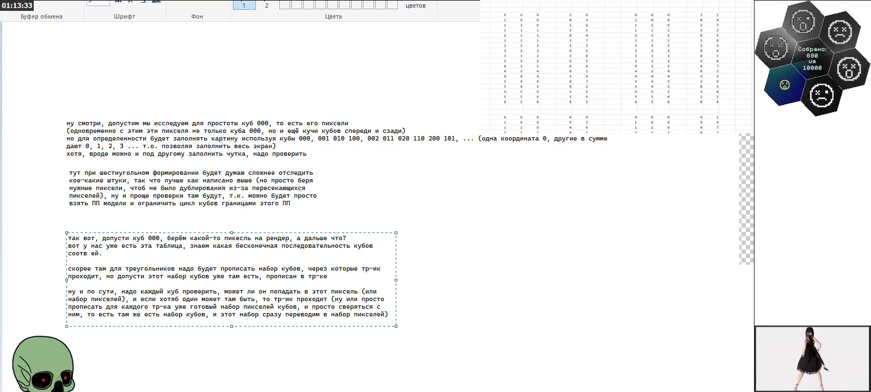
{"action": "left_click", "coordinate": [401, 223]}
{"action": "scroll", "coordinate": [248, 170], "scroll_direction": "down", "scroll_amount": 2}
{"action": "scroll", "coordinate": [248, 170], "scroll_direction": "down", "scroll_amount": 3}
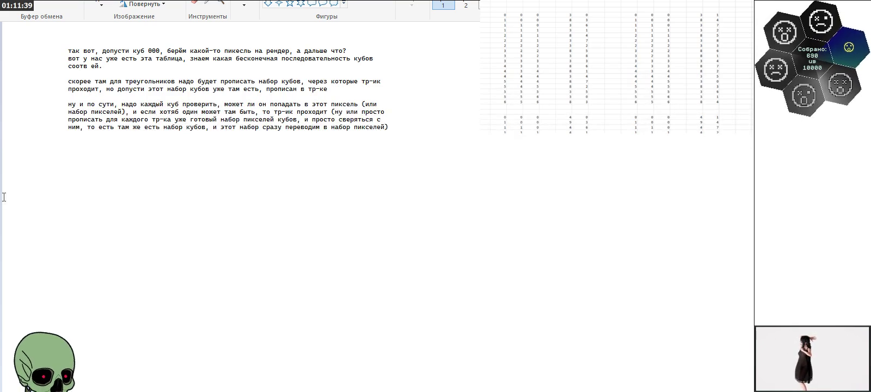
{"action": "left_click", "coordinate": [71, 172]}
Step: Type 'ладно, далее идут строки, но эти строки идут от 3 плоскотей' and widen the box
{"action": "type", "text": "ла"}
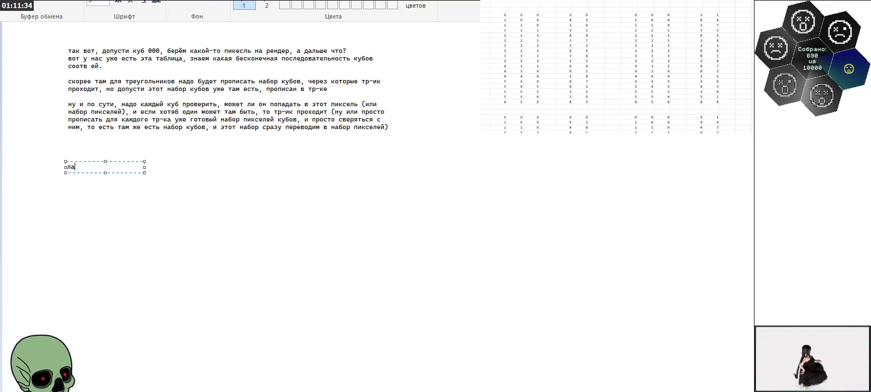
{"action": "type", "text": "дно, далее идут "}
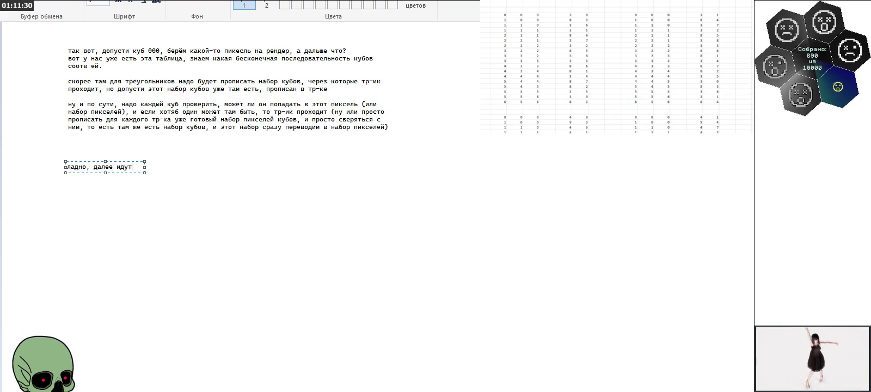
{"action": "type", "text": "строки, но эти строк"}
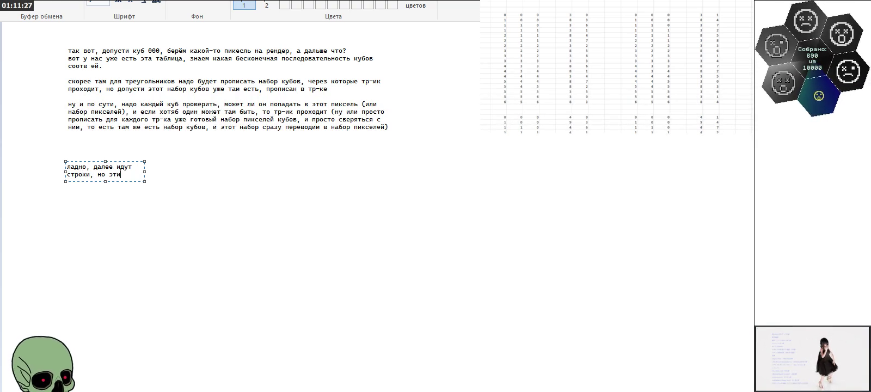
{"action": "type", "text": "и"}
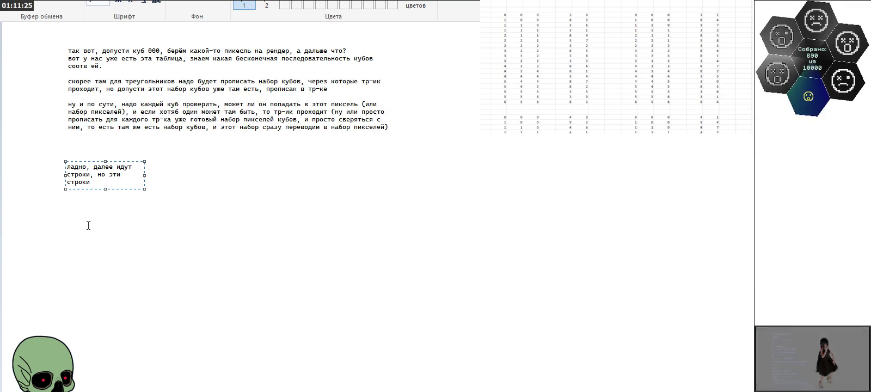
{"action": "type", "text": " идут"}
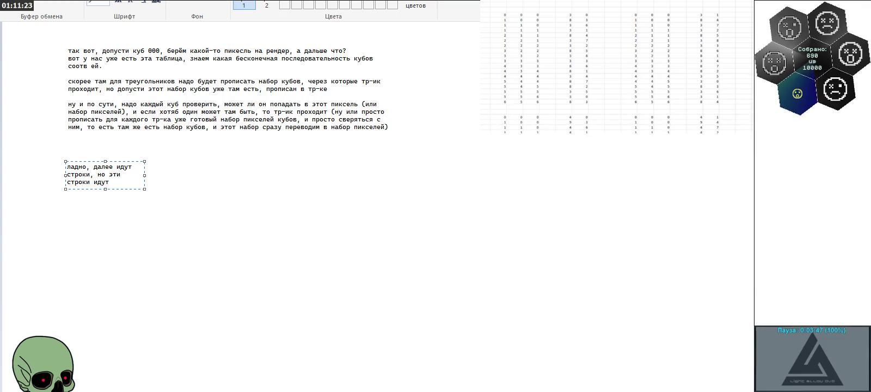
{"action": "type", "text": " от 3 пд"}
{"action": "key", "text": "BackSpace"}
{"action": "type", "text": "лоскотей"}
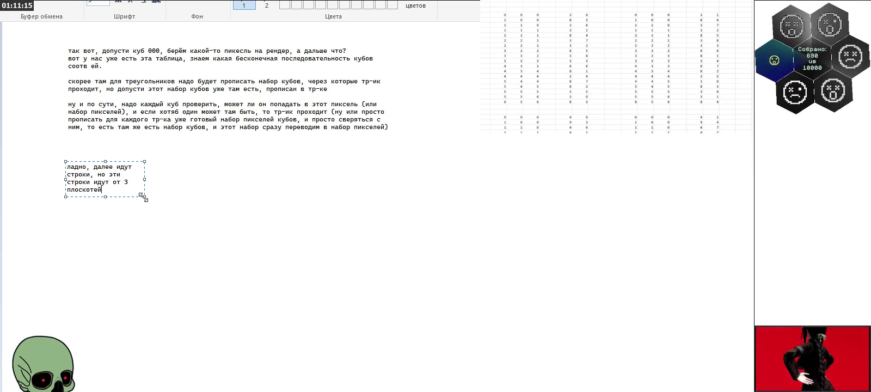
{"action": "left_click_drag", "start_coordinate": [144, 197], "coordinate": [394, 228]}
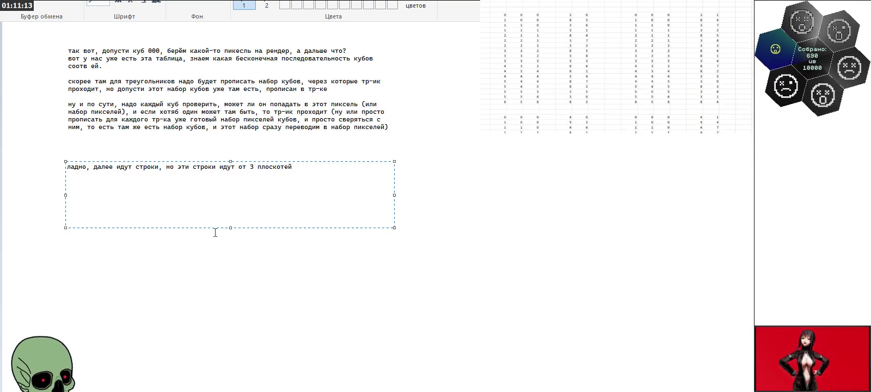
Step: Add 'XY XZ YZ' and the lines explaining each line is a segment between start and end points
{"action": "type", "text": " XY "}
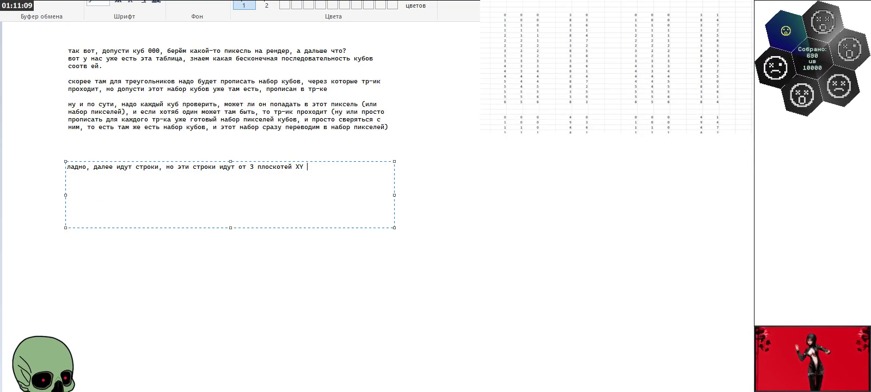
{"action": "type", "text": "XZ YZ"}
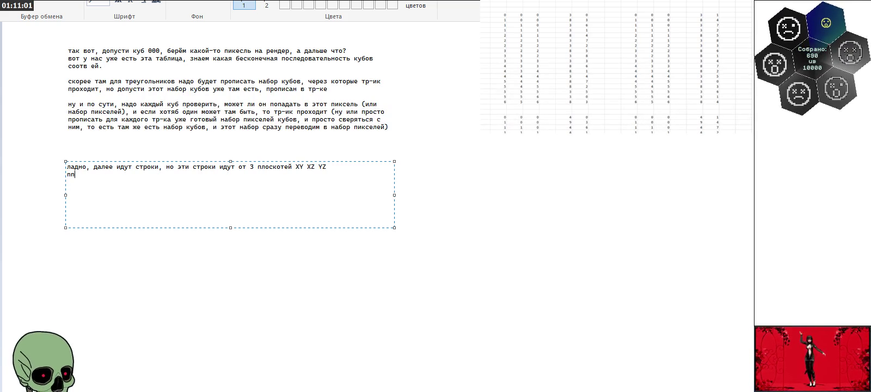
{"action": "type", "text": "тут 6удет ч"}
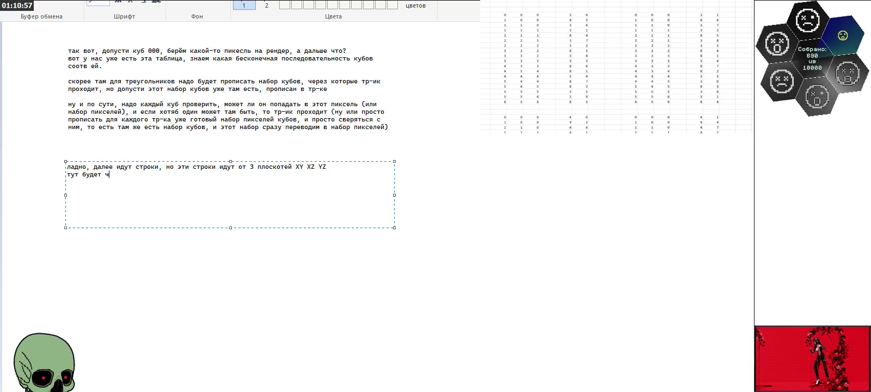
{"action": "type", "text": "утка сложнее"}
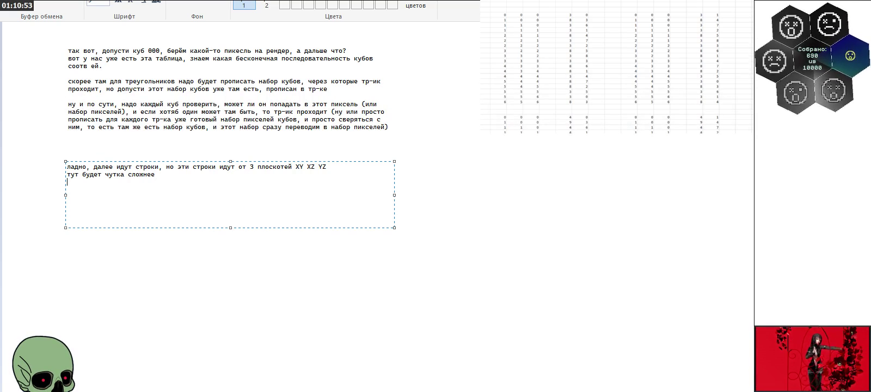
{"action": "key", "text": "Return"}
{"action": "key", "text": "Return"}
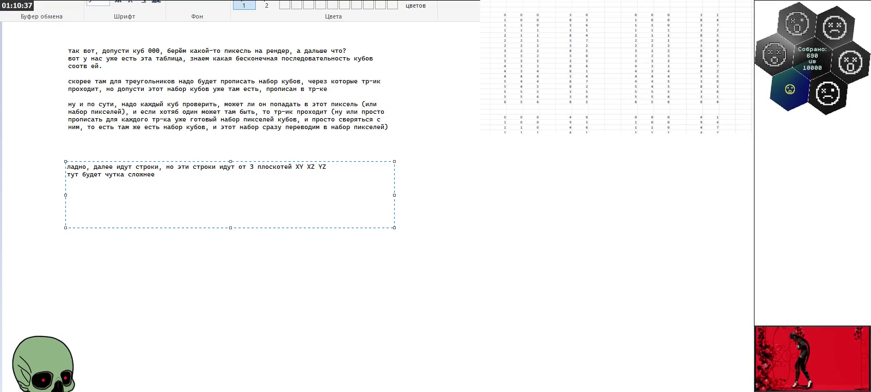
{"action": "type", "text": "строка эта о"}
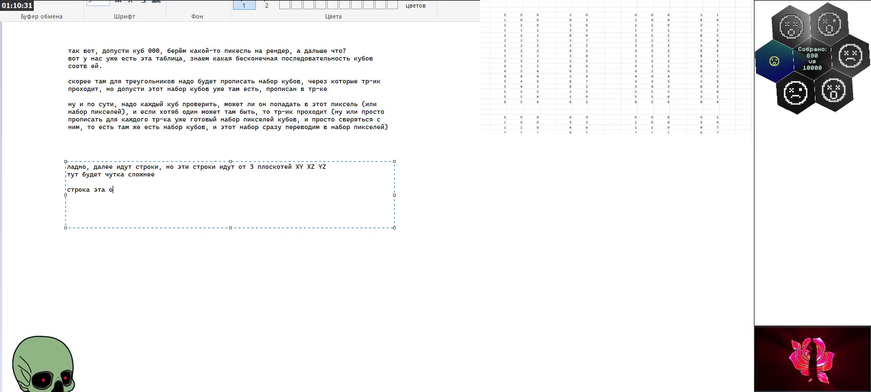
{"action": "type", "text": "пределена на"}
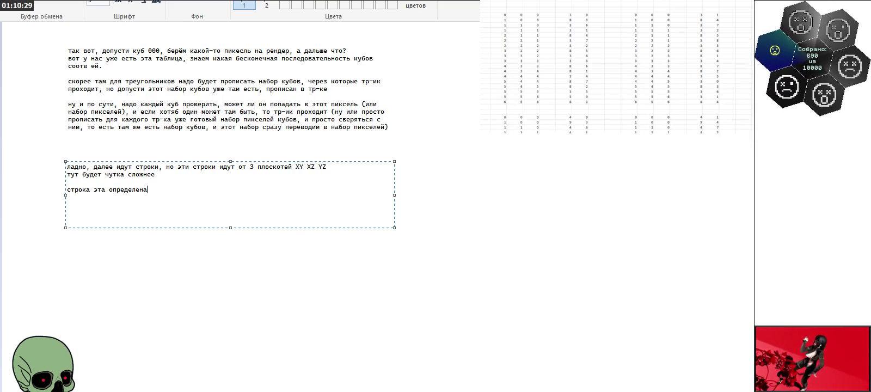
{"action": "type", "text": "чальной и конечной точкой"}
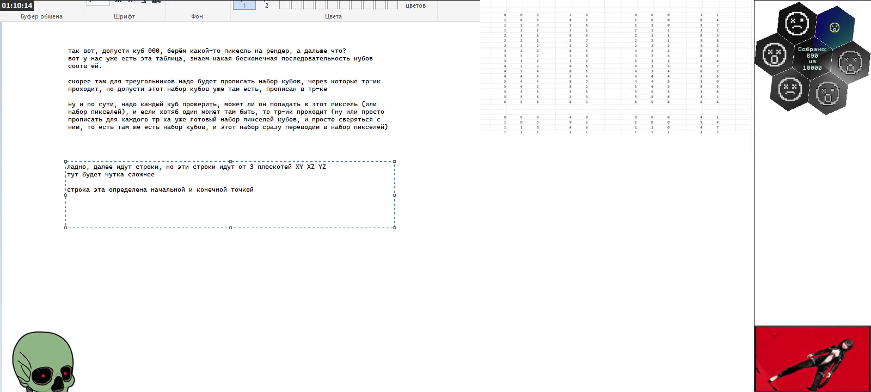
{"action": "type", "text": "()"}
{"action": "type", "text": "то есть э"}
{"action": "type", "text": "не строка а отрез"}
{"action": "type", "text": "к"}
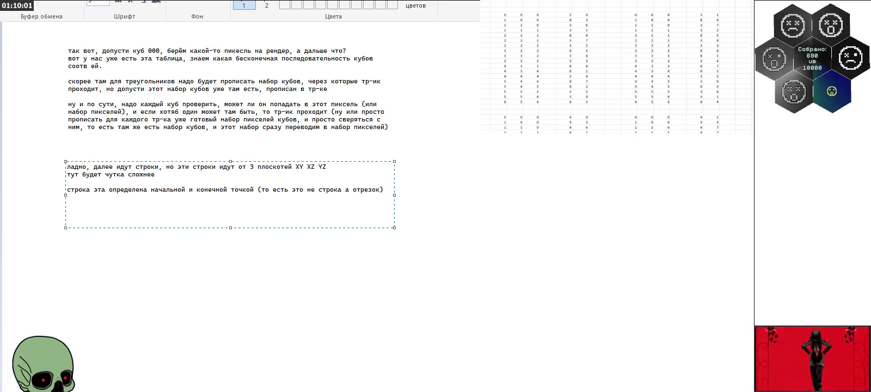
Step: Insert two line breaks below the segment explanation in the note
{"action": "key", "text": "Return"}
{"action": "key", "text": "Return"}
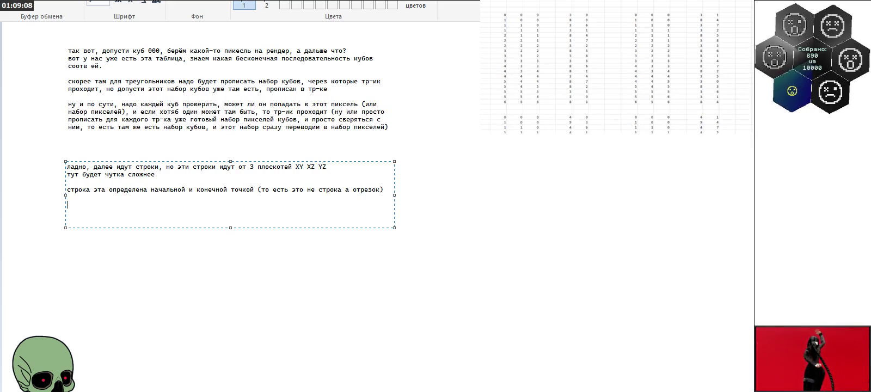
{"action": "key", "text": "Return"}
{"action": "key", "text": "Return"}
Step: Add lines about plane XY and 'тут бесконечная стена будет вертикальной', then commit the text
{"action": "type", "text": "Дава"}
{"action": "key", "text": "BackSpace"}
{"action": "key", "text": "BackSpace"}
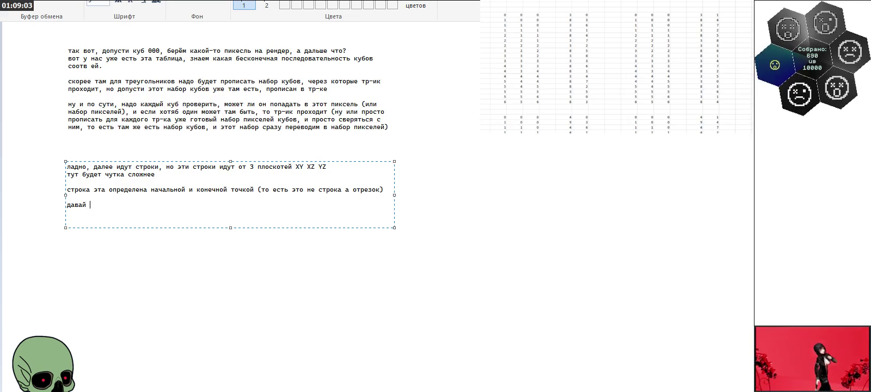
{"action": "type", "text": "это будет "}
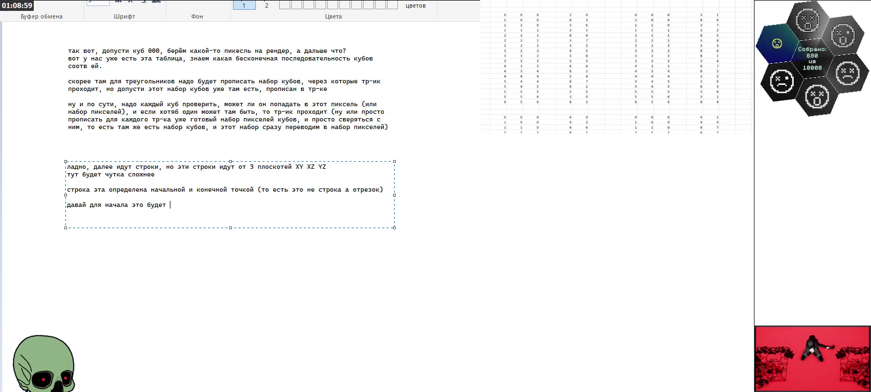
{"action": "type", "text": "плоскость XY"}
{"action": "key", "text": "Return"}
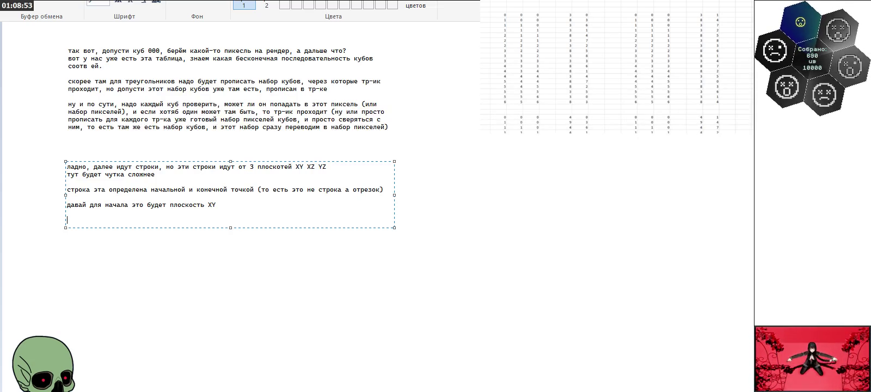
{"action": "key", "text": "Return"}
{"action": "key", "text": "Return"}
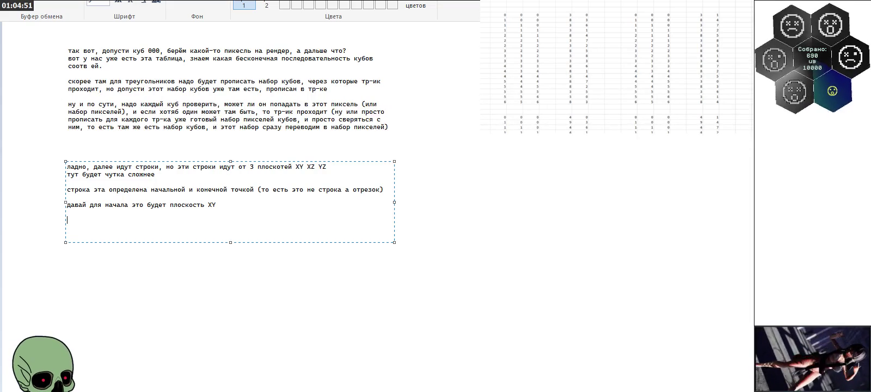
{"action": "type", "text": "тут бесконечная стена будет вертикальной"}
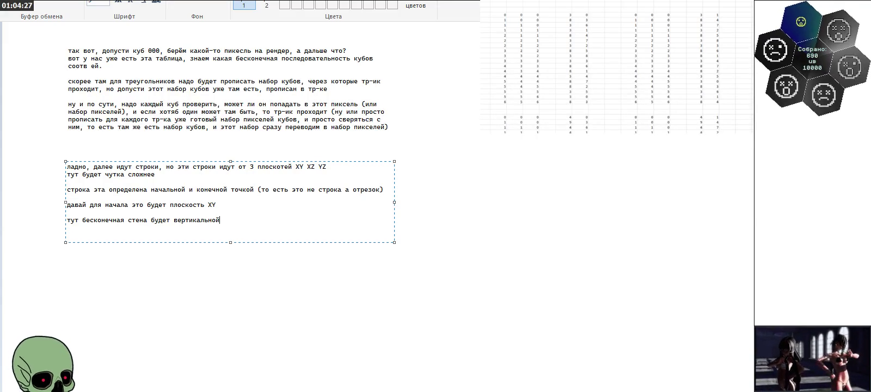
{"action": "left_click", "coordinate": [660, 183]}
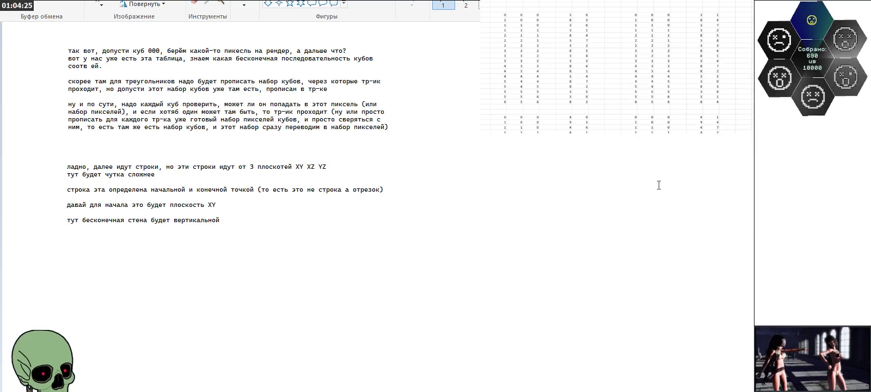
Step: Draw a thin-outlined diamond below the notes with a sloped line inside parallel to its upper-right edge
{"action": "scroll", "coordinate": [246, 163], "scroll_direction": "right", "scroll_amount": 10}
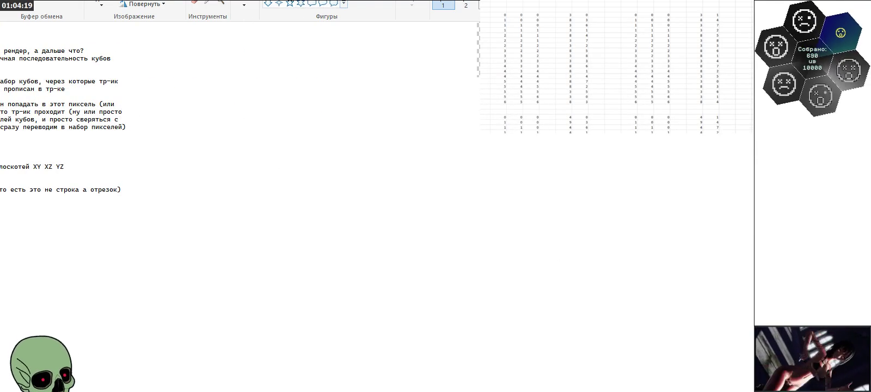
{"action": "left_click_drag", "start_coordinate": [351, 193], "coordinate": [556, 278]}
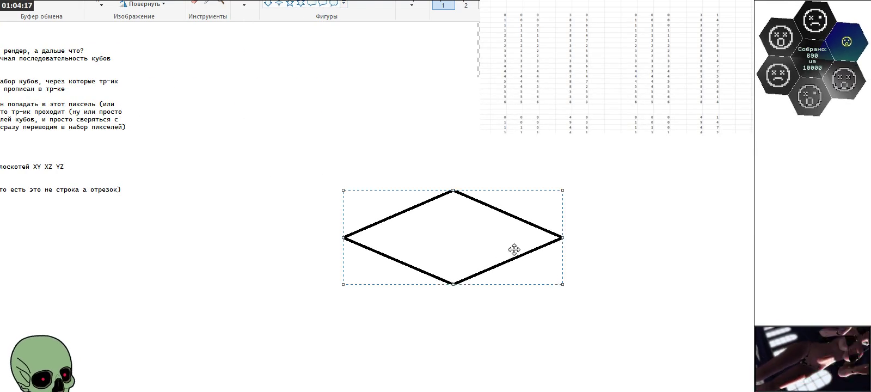
{"action": "left_click_drag", "start_coordinate": [496, 221], "coordinate": [466, 204]}
{"action": "left_click", "coordinate": [413, 5]}
{"action": "left_click", "coordinate": [435, 60]}
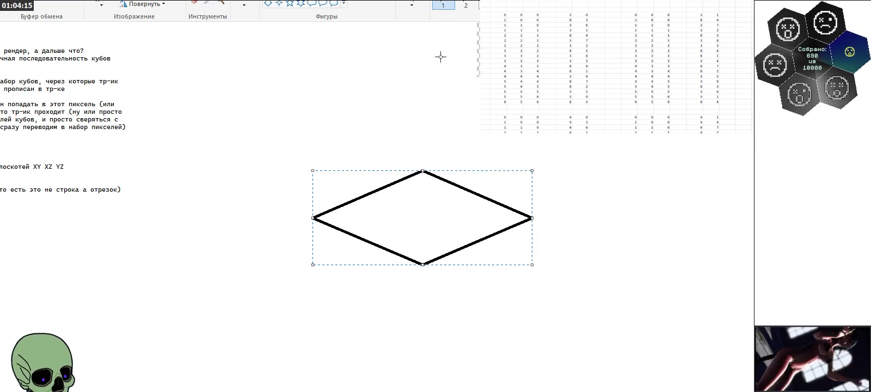
{"action": "left_click", "coordinate": [412, 5]}
{"action": "left_click", "coordinate": [427, 39]}
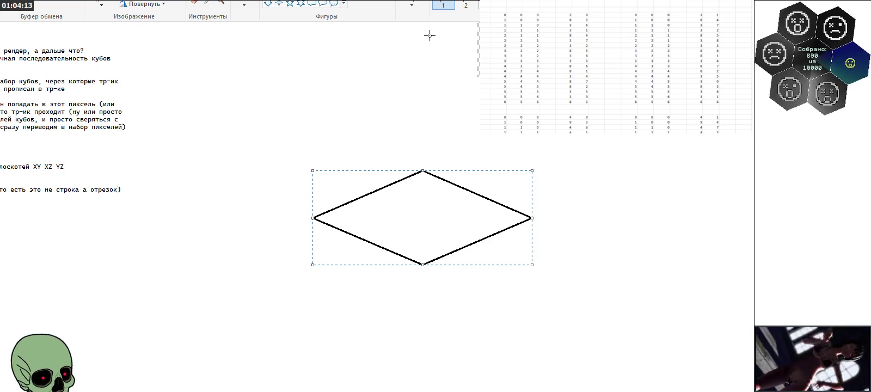
{"action": "left_click", "coordinate": [650, 215]}
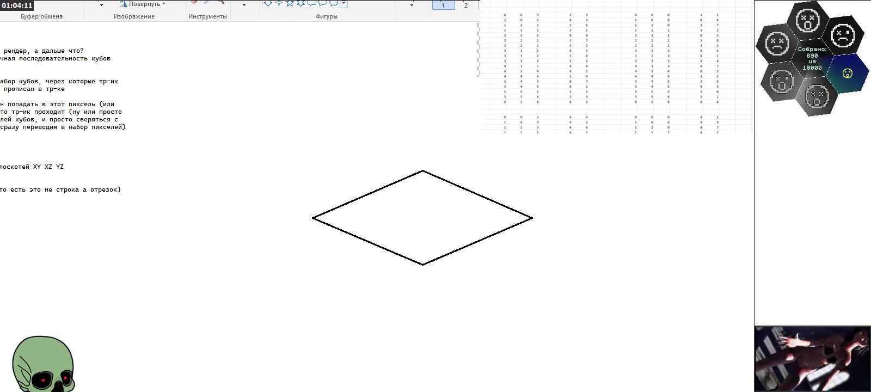
{"action": "left_click_drag", "start_coordinate": [416, 181], "coordinate": [507, 219]}
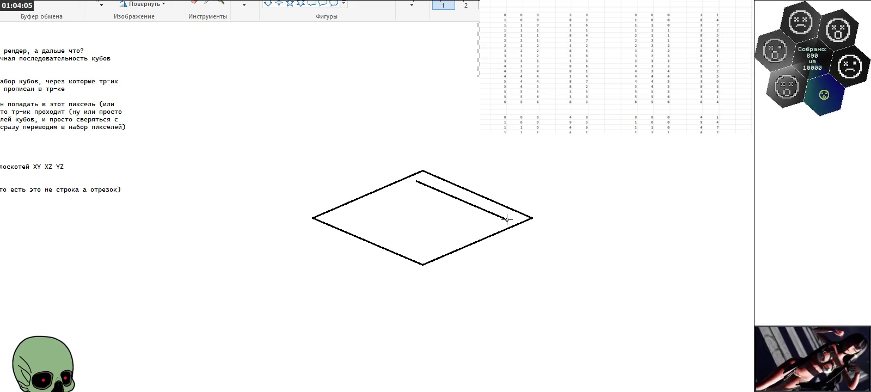
Step: Draw vertical lines up and down from the diamond's right inner corners, joined by a slanted top
{"action": "left_click_drag", "start_coordinate": [415, 181], "coordinate": [415, 330]}
{"action": "left_click_drag", "start_coordinate": [506, 219], "coordinate": [506, 375]}
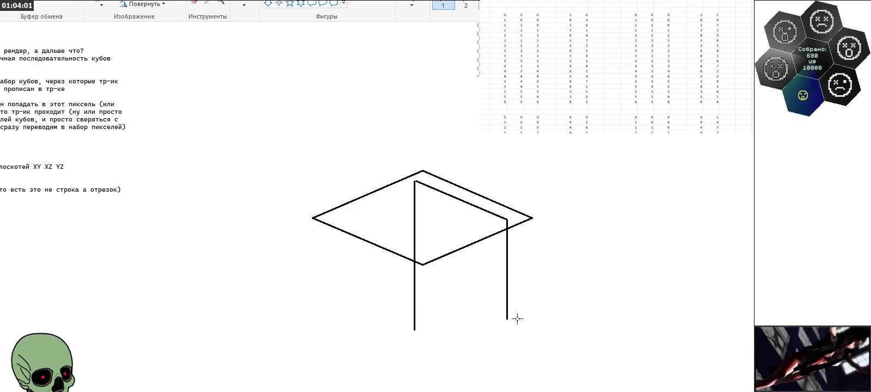
{"action": "scroll", "coordinate": [459, 213], "scroll_direction": "up", "scroll_amount": 3}
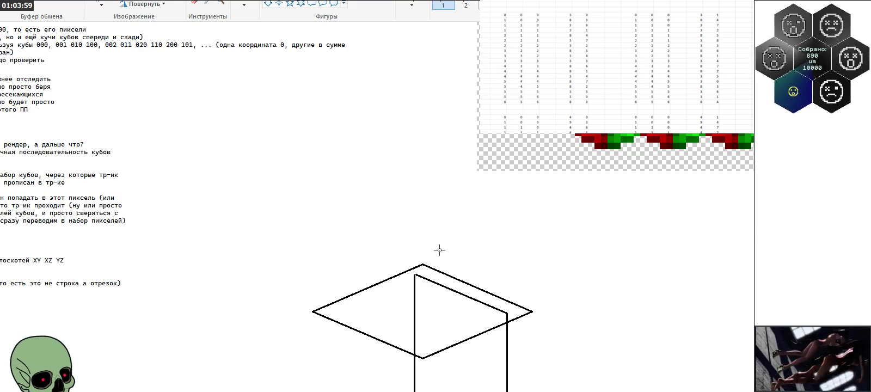
{"action": "left_click_drag", "start_coordinate": [415, 266], "coordinate": [414, 120]}
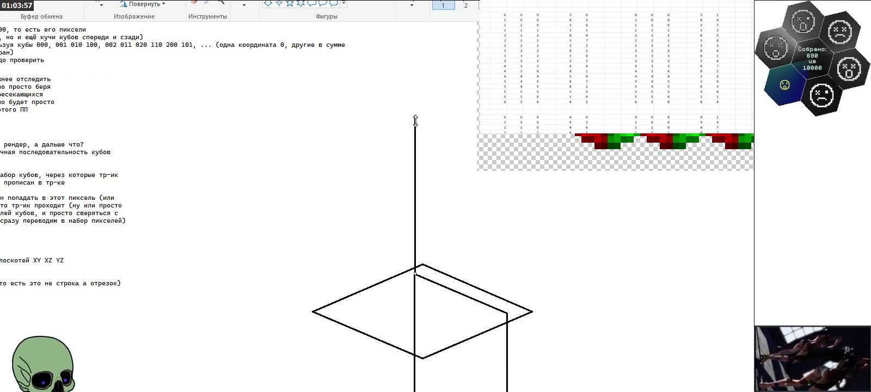
{"action": "mouse_move", "coordinate": [507, 313]}
{"action": "left_mouse_down"}
{"action": "mouse_move", "coordinate": [507, 140]}
{"action": "mouse_move", "coordinate": [501, 148]}
{"action": "left_mouse_up"}
{"action": "mouse_move", "coordinate": [416, 275]}
{"action": "left_mouse_down"}
{"action": "mouse_move", "coordinate": [505, 312]}
{"action": "mouse_move", "coordinate": [478, 143]}
{"action": "left_mouse_up"}
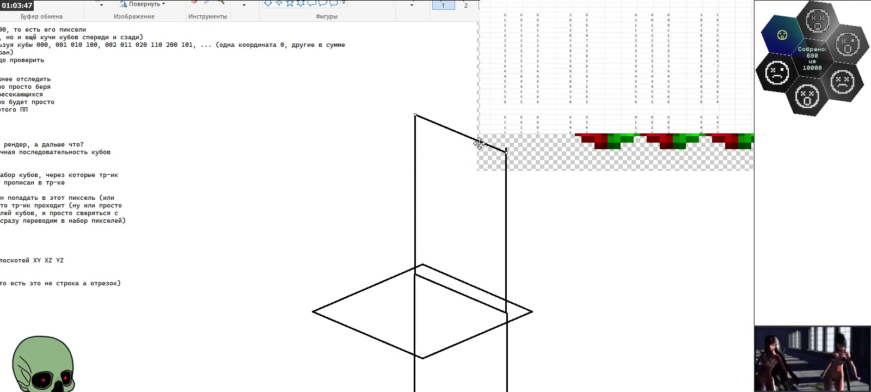
{"action": "scroll", "coordinate": [576, 246], "scroll_direction": "down", "scroll_amount": 3}
{"action": "mouse_move", "coordinate": [416, 181]}
{"action": "left_mouse_down"}
{"action": "mouse_move", "coordinate": [506, 218]}
{"action": "mouse_move", "coordinate": [468, 355]}
{"action": "left_mouse_up"}
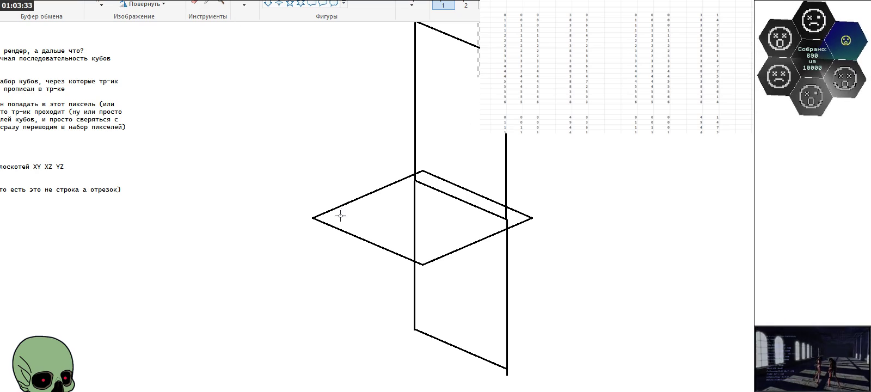
Step: Sketch the left wall plane: vertical lines from the left corner and inner line, joined by slopes
{"action": "left_click_drag", "start_coordinate": [333, 217], "coordinate": [381, 198]}
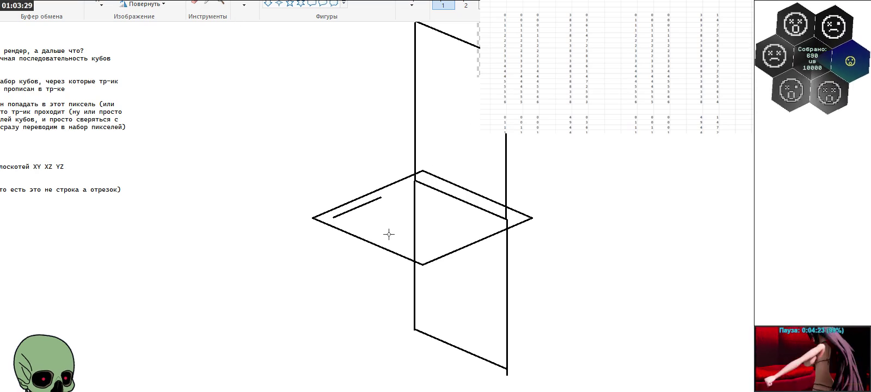
{"action": "left_click_drag", "start_coordinate": [334, 217], "coordinate": [338, 379]}
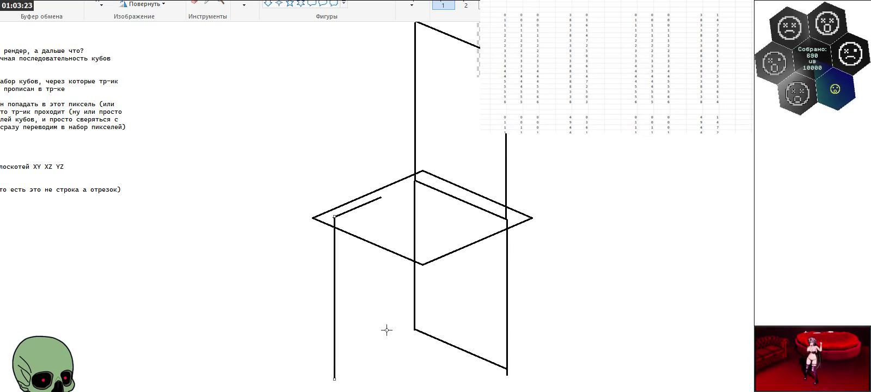
{"action": "left_click_drag", "start_coordinate": [384, 198], "coordinate": [386, 337]}
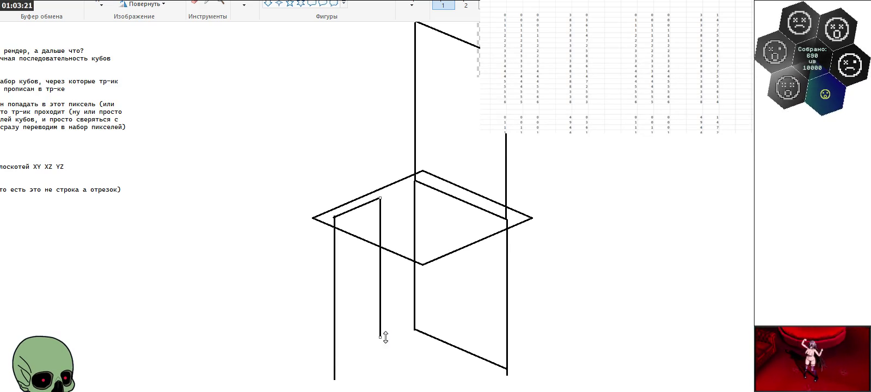
{"action": "scroll", "coordinate": [427, 290], "scroll_direction": "up", "scroll_amount": 3}
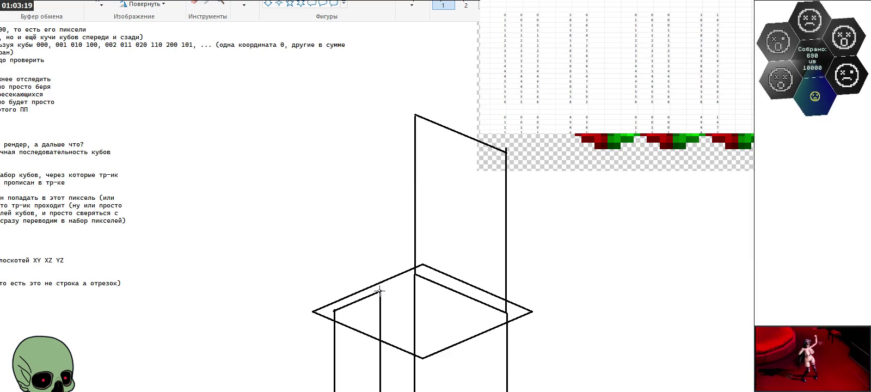
{"action": "left_click_drag", "start_coordinate": [381, 291], "coordinate": [384, 119]}
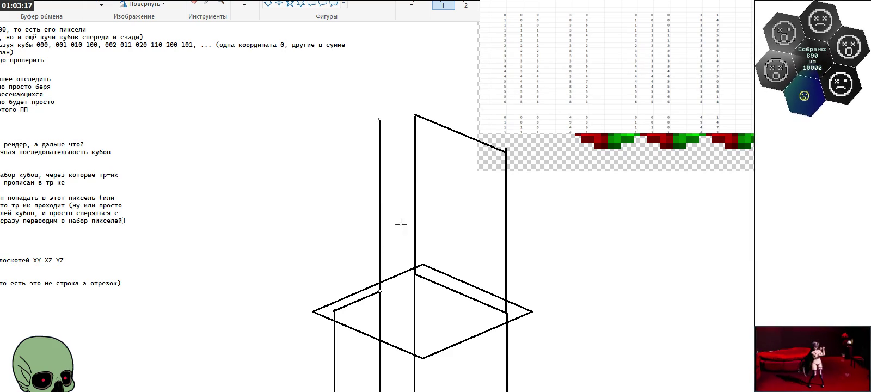
{"action": "left_click_drag", "start_coordinate": [335, 310], "coordinate": [335, 140]}
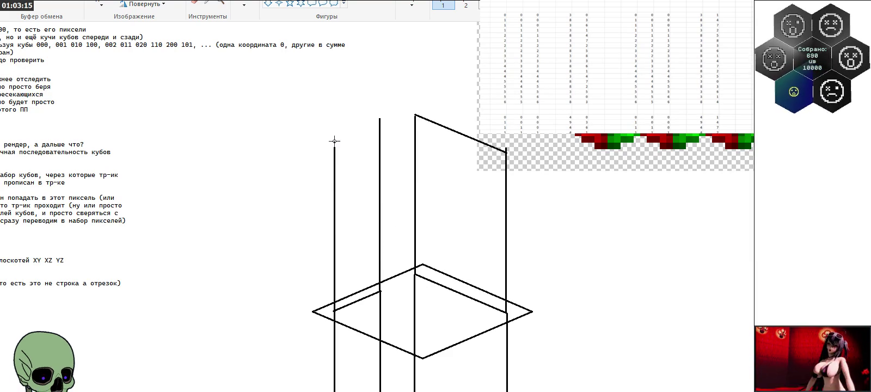
{"action": "mouse_move", "coordinate": [380, 290]}
{"action": "left_mouse_down"}
{"action": "mouse_move", "coordinate": [356, 300]}
{"action": "mouse_move", "coordinate": [350, 132]}
{"action": "left_mouse_up"}
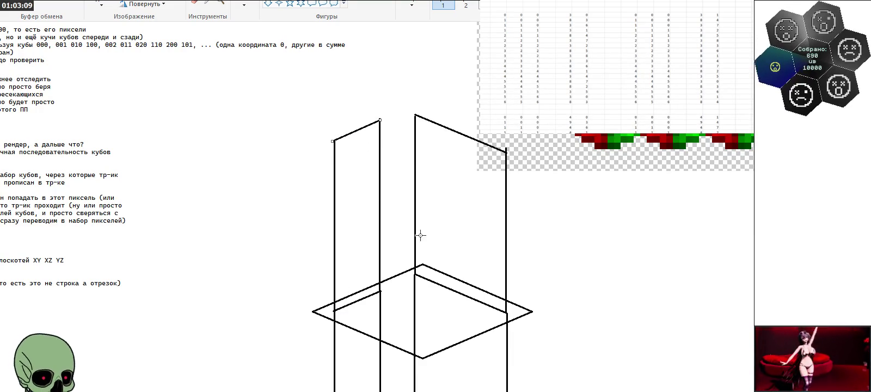
{"action": "scroll", "coordinate": [360, 277], "scroll_direction": "down", "scroll_amount": 5}
{"action": "mouse_move", "coordinate": [381, 103]}
{"action": "left_mouse_down"}
{"action": "mouse_move", "coordinate": [335, 123]}
{"action": "mouse_move", "coordinate": [349, 161]}
{"action": "mouse_move", "coordinate": [351, 113]}
{"action": "left_mouse_up"}
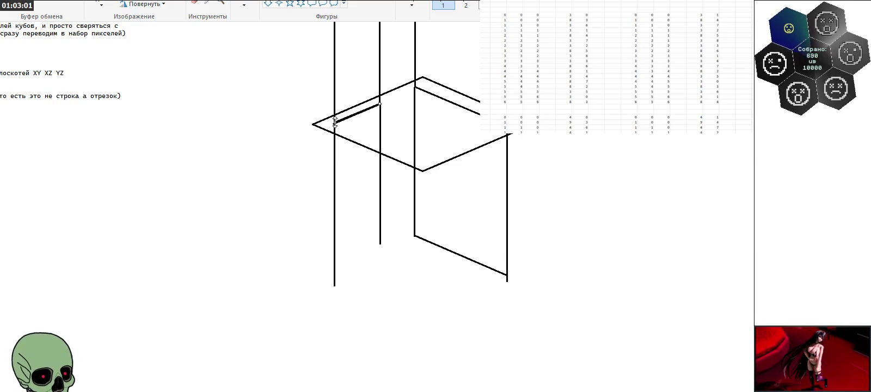
{"action": "mouse_move", "coordinate": [352, 113]}
{"action": "left_mouse_down"}
{"action": "mouse_move", "coordinate": [360, 258]}
{"action": "mouse_move", "coordinate": [353, 259]}
{"action": "left_mouse_up"}
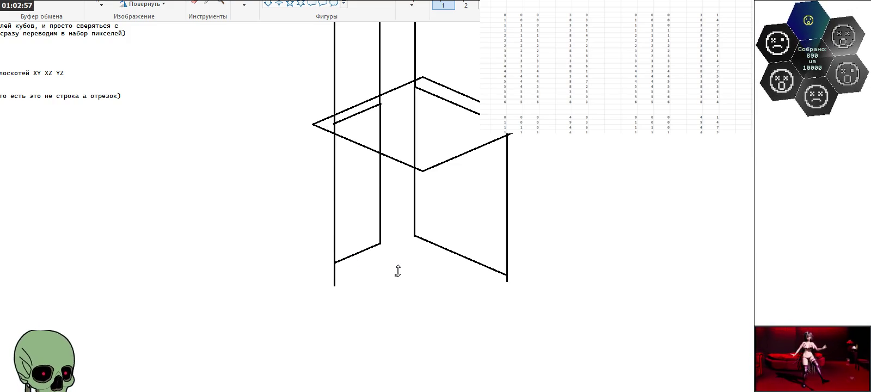
{"action": "scroll", "coordinate": [396, 276], "scroll_direction": "up", "scroll_amount": 3}
{"action": "scroll", "coordinate": [397, 270], "scroll_direction": "up", "scroll_amount": 3}
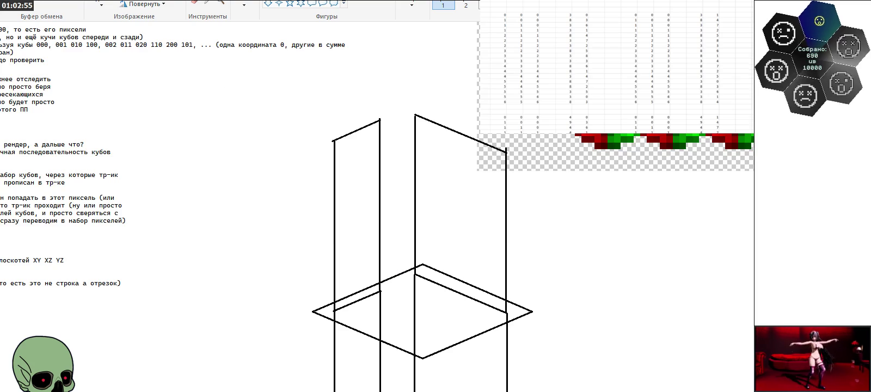
Step: Draw upward arrows above the upper panels and downward arrows below the lower vertical lines
{"action": "left_click_drag", "start_coordinate": [357, 121], "coordinate": [366, 106]}
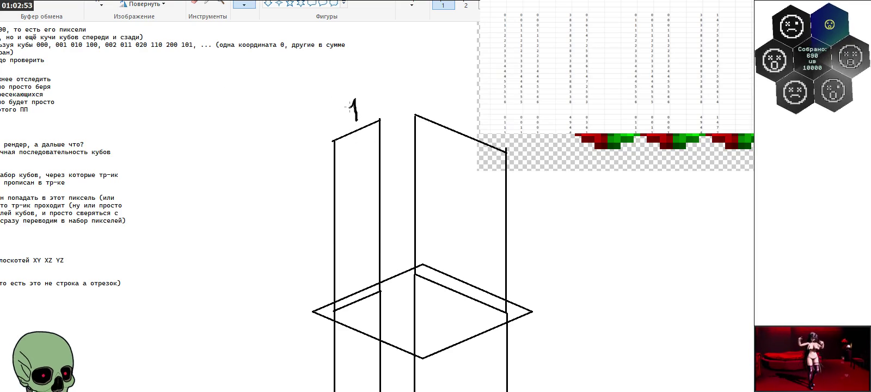
{"action": "mouse_move", "coordinate": [452, 112]}
{"action": "left_mouse_down"}
{"action": "mouse_move", "coordinate": [450, 87]}
{"action": "mouse_move", "coordinate": [456, 93]}
{"action": "left_mouse_up"}
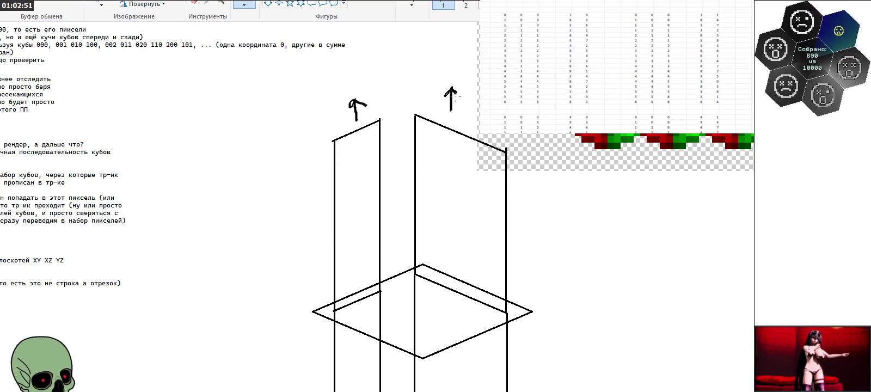
{"action": "scroll", "coordinate": [450, 151], "scroll_direction": "down", "scroll_amount": 6}
{"action": "mouse_move", "coordinate": [358, 267]}
{"action": "left_mouse_down"}
{"action": "mouse_move", "coordinate": [358, 288]}
{"action": "mouse_move", "coordinate": [362, 282]}
{"action": "left_mouse_up"}
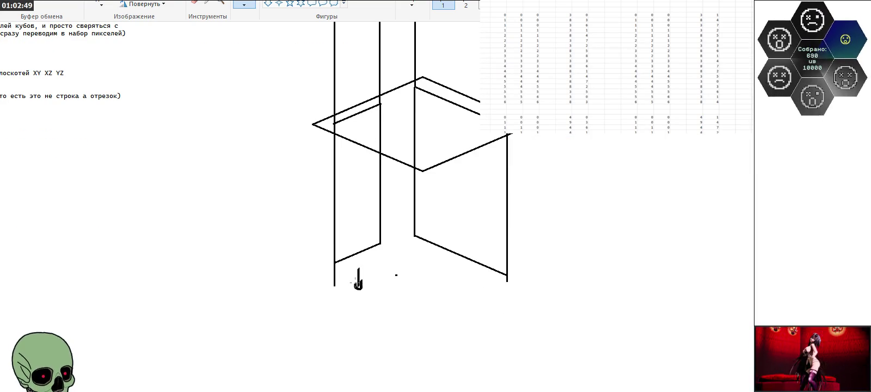
{"action": "mouse_move", "coordinate": [461, 271]}
{"action": "left_mouse_down"}
{"action": "mouse_move", "coordinate": [460, 298]}
{"action": "mouse_move", "coordinate": [466, 292]}
{"action": "left_mouse_up"}
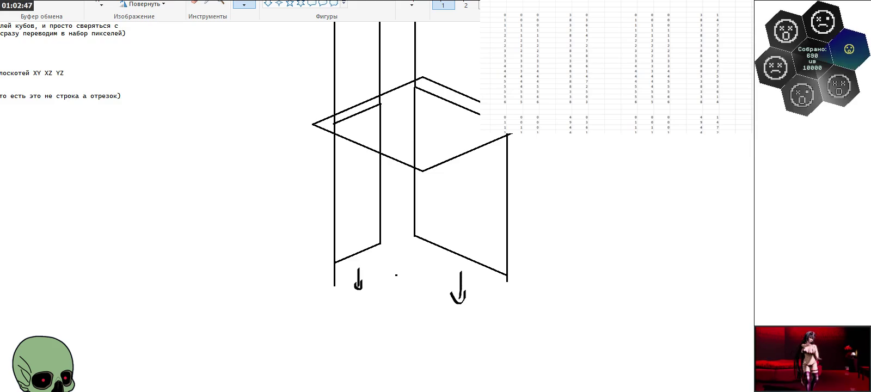
Step: Erase the stray dot between the arrows and scroll up to view the notes
{"action": "left_click", "coordinate": [194, 3]}
{"action": "left_click", "coordinate": [396, 275]}
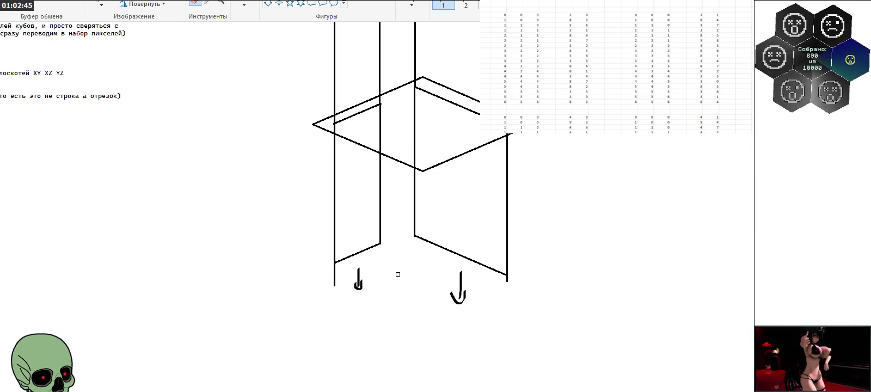
{"action": "scroll", "coordinate": [409, 258], "scroll_direction": "up", "scroll_amount": 3}
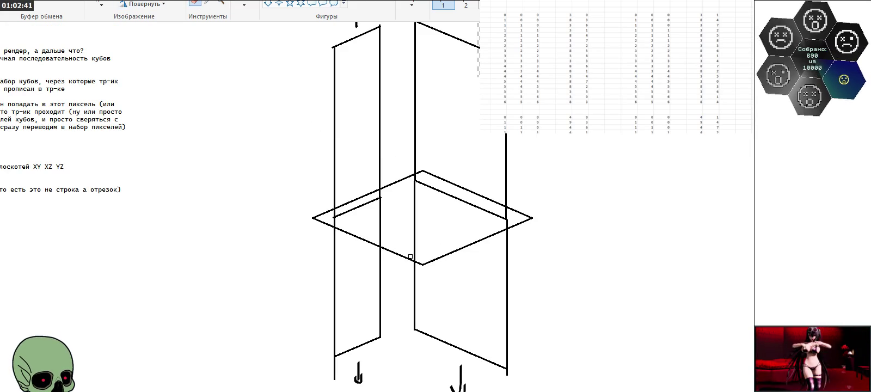
{"action": "scroll", "coordinate": [410, 256], "scroll_direction": "up", "scroll_amount": 3}
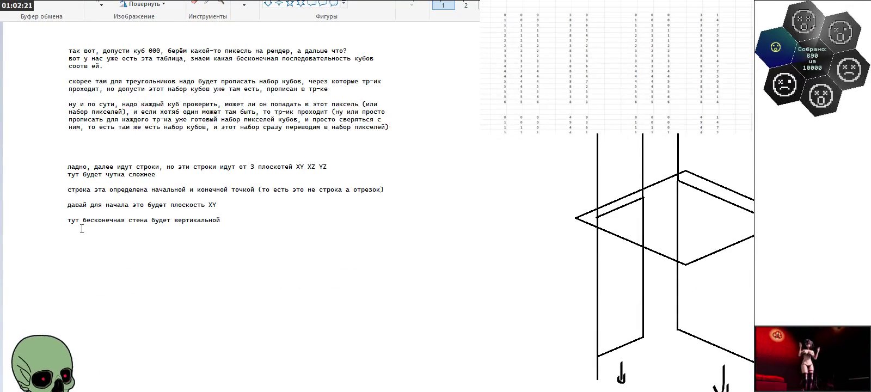
Step: Add the one-line note 'тут достаточно будет попадани точки, чтоб она была между какиме-то двумся иксами' below
{"action": "left_click", "coordinate": [67, 243]}
{"action": "type", "text": "тут дост"}
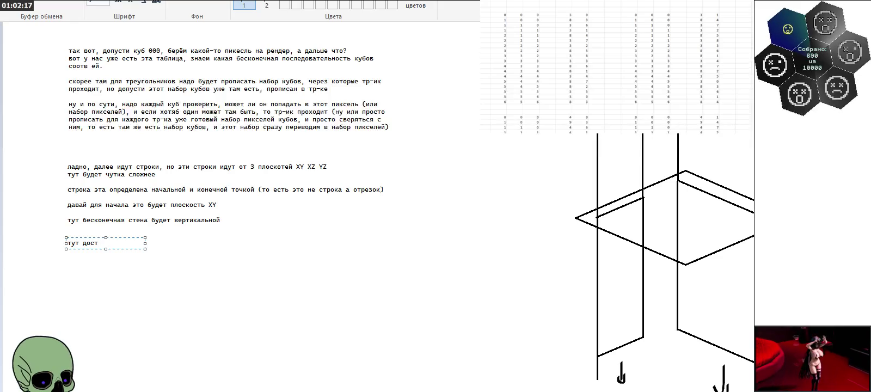
{"action": "type", "text": "аточно будет поп"}
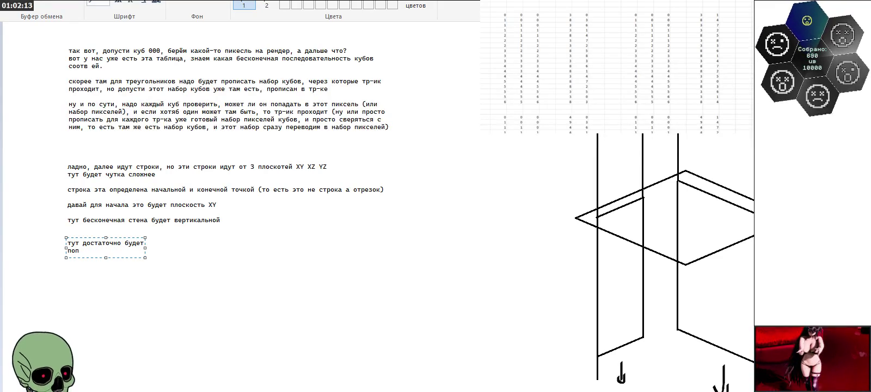
{"action": "type", "text": "адани точ"}
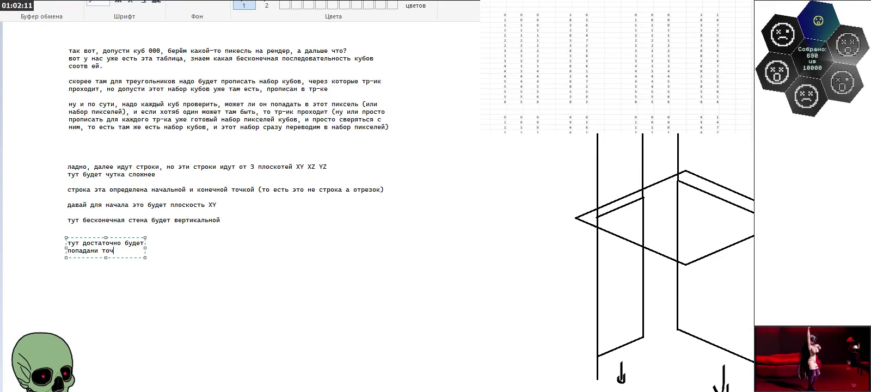
{"action": "type", "text": "ки"}
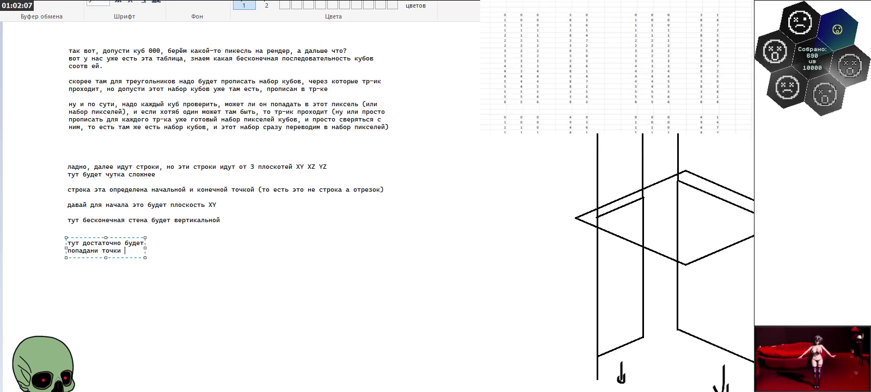
{"action": "type", "text": ", чтоб она была между каки"}
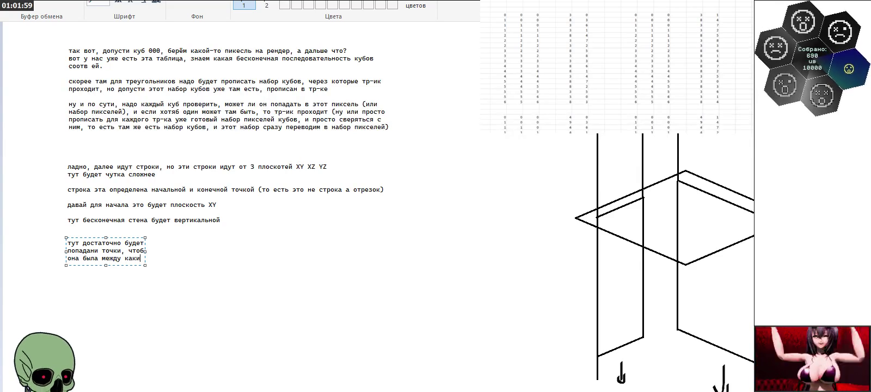
{"action": "type", "text": "ме-то двумся и"}
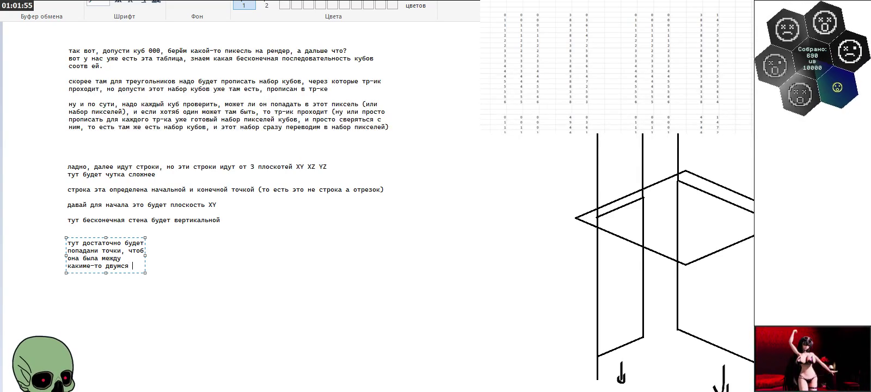
{"action": "type", "text": "ксами"}
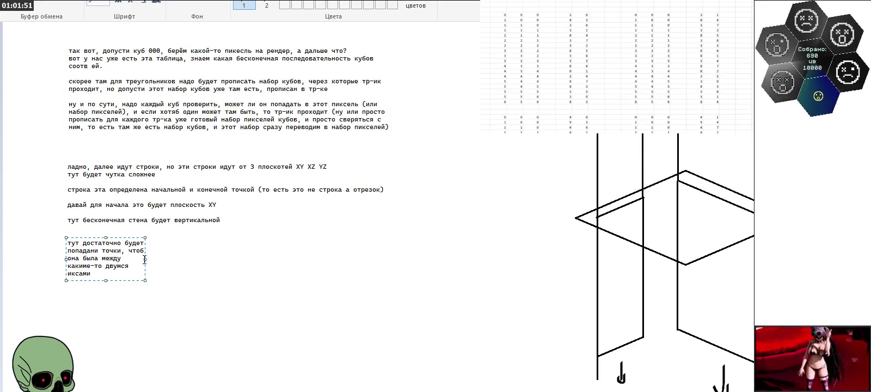
{"action": "left_click_drag", "start_coordinate": [144, 259], "coordinate": [397, 260]}
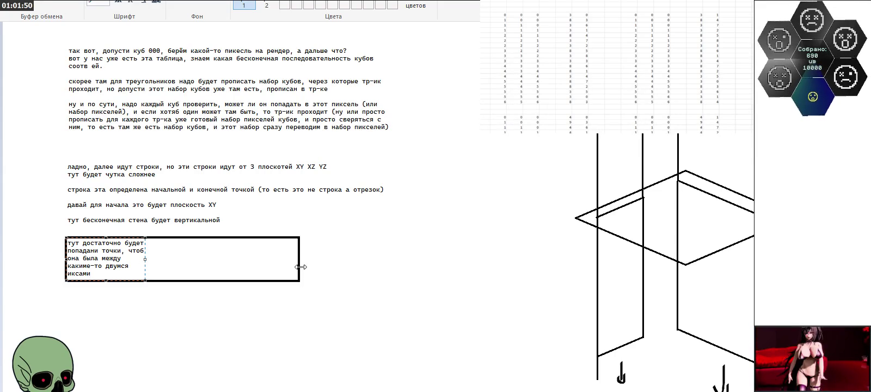
{"action": "left_click", "coordinate": [477, 260]}
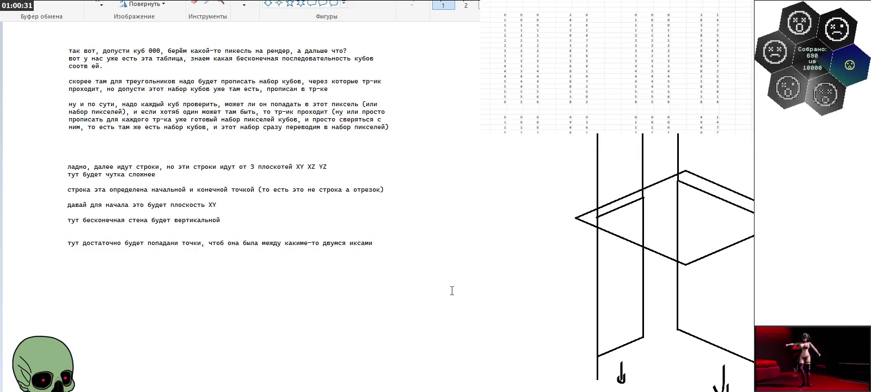
Step: Commit the 'между какиме-то двумся иксами' note onto the canvas as plain text
{"action": "left_click", "coordinate": [221, 3]}
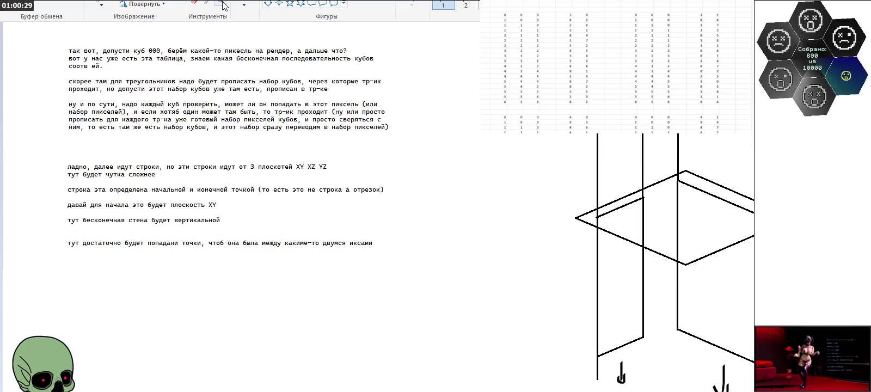
Step: Zoom in and start a large text box below the notes reading 'вот для XZ XY'
{"action": "left_click", "coordinate": [193, 191]}
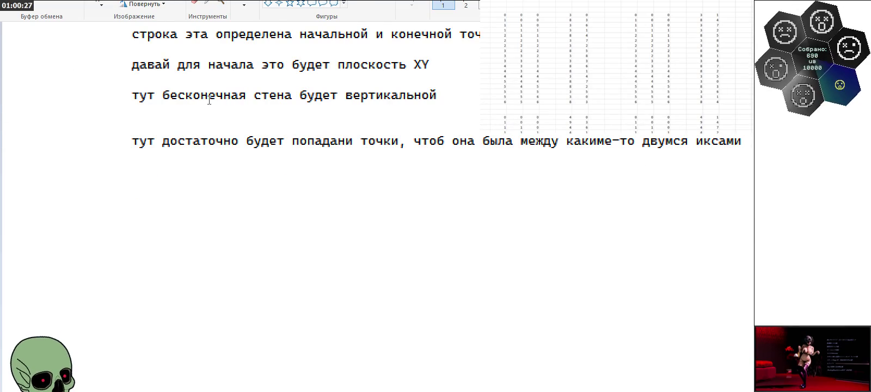
{"action": "left_click", "coordinate": [133, 192]}
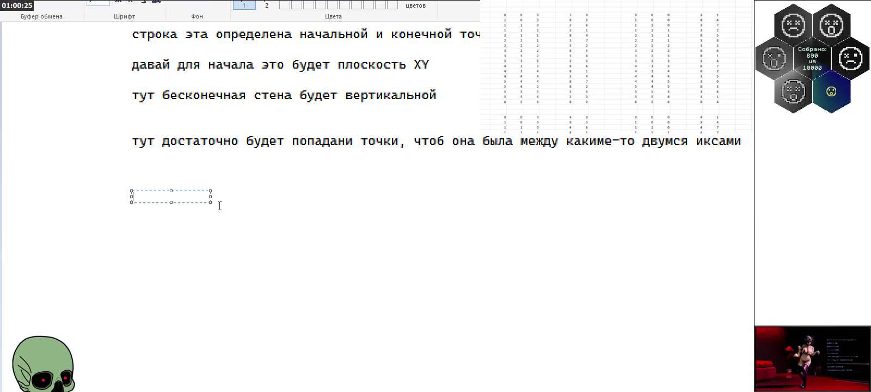
{"action": "left_click_drag", "start_coordinate": [210, 202], "coordinate": [754, 368]}
{"action": "type", "text": "ав от"}
{"action": "key", "text": "BackSpace"}
{"action": "key", "text": "BackSpace"}
{"action": "key", "text": "BackSpace"}
{"action": "key", "text": "BackSpace"}
{"action": "type", "text": "вот для XZ XY"}
Step: Edit the plane names to read 'вот для XZ и симметричной этому YZ'
{"action": "key", "text": "Left"}
{"action": "key", "text": "Left"}
{"action": "type", "text": "и"}
{"action": "key", "text": "Right"}
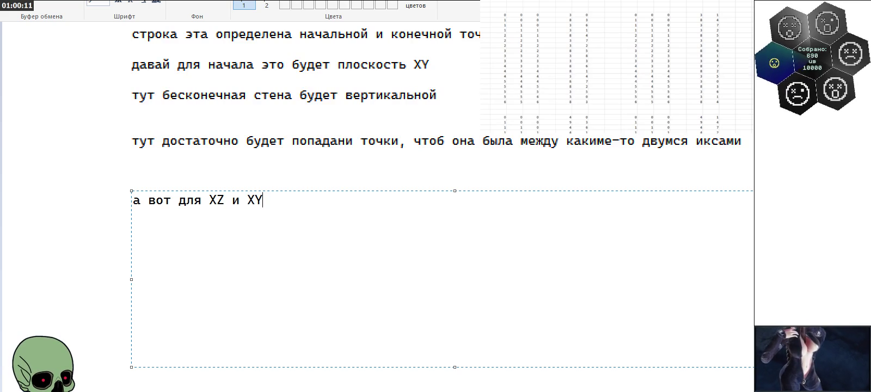
{"action": "key", "text": "Left"}
{"action": "key", "text": "Left"}
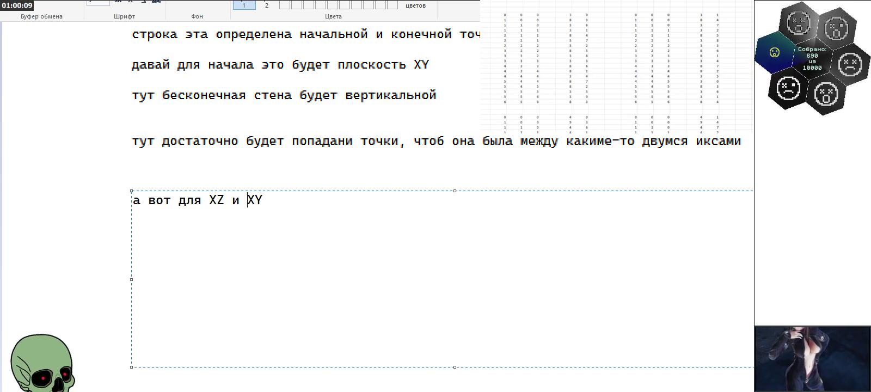
{"action": "key", "text": "BackSpace"}
{"action": "key", "text": "BackSpace"}
{"action": "type", "text": "YZ"}
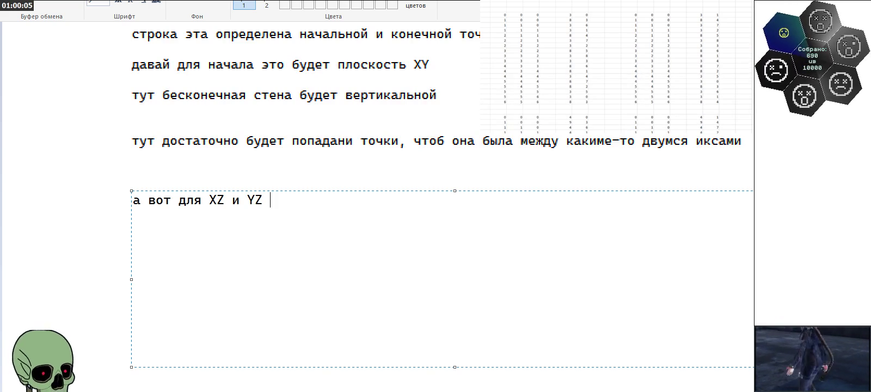
{"action": "key", "text": "Left"}
{"action": "key", "text": "Left"}
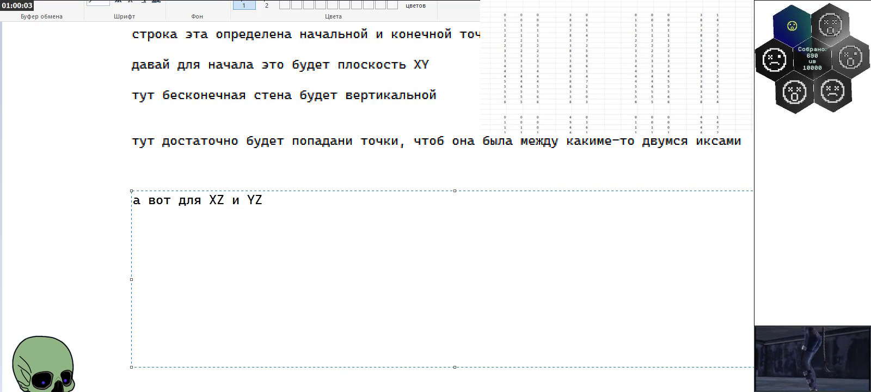
{"action": "type", "text": "се"}
{"action": "key", "text": "BackSpace"}
{"action": "type", "text": "имметричной этому"}
Step: Continue with ', будет сложнее, т.к. там стены смещаются, при это не совсем понятно как именно'
{"action": "key", "text": "Right"}
{"action": "key", "text": "Right"}
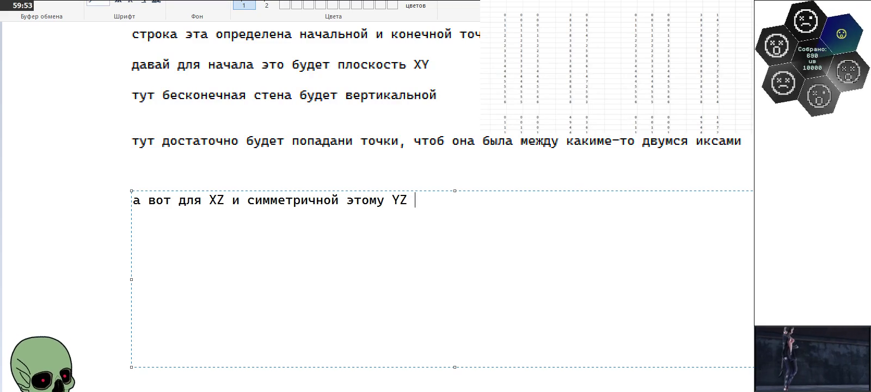
{"action": "type", "text": ", будет сложнее,т.к. там стены смеща"}
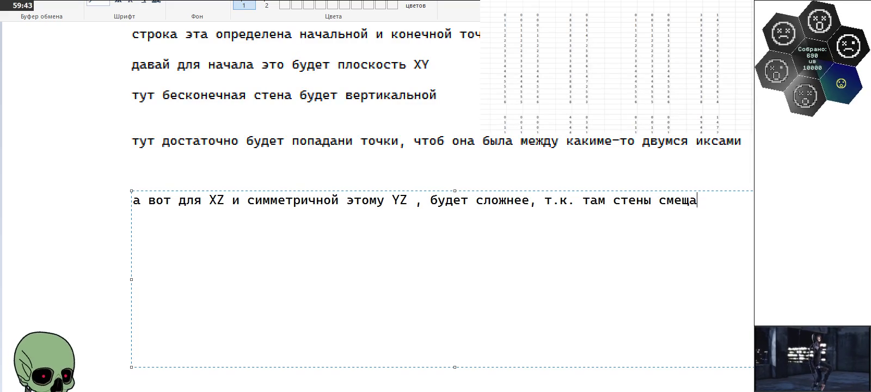
{"action": "type", "text": "ются"}
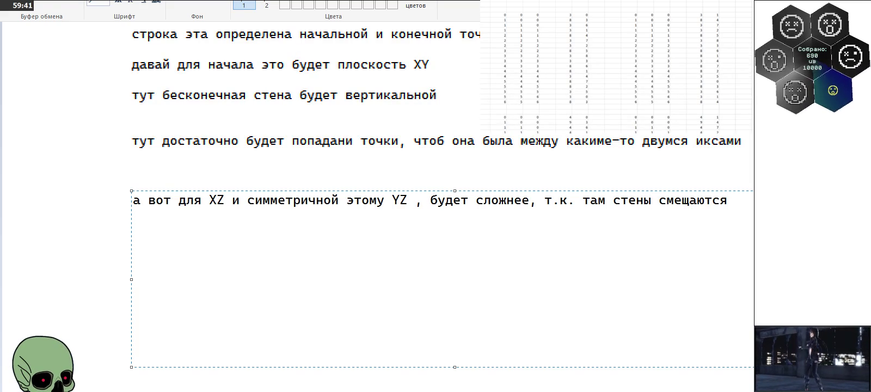
{"action": "type", "text": ", "}
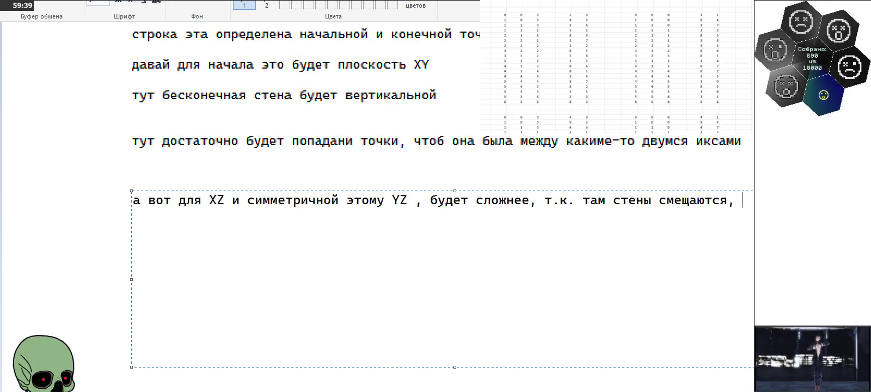
{"action": "type", "text": "при это не совсем оп"}
{"action": "key", "text": "BackSpace"}
{"action": "key", "text": "BackSpace"}
{"action": "type", "text": "понятно как именно"}
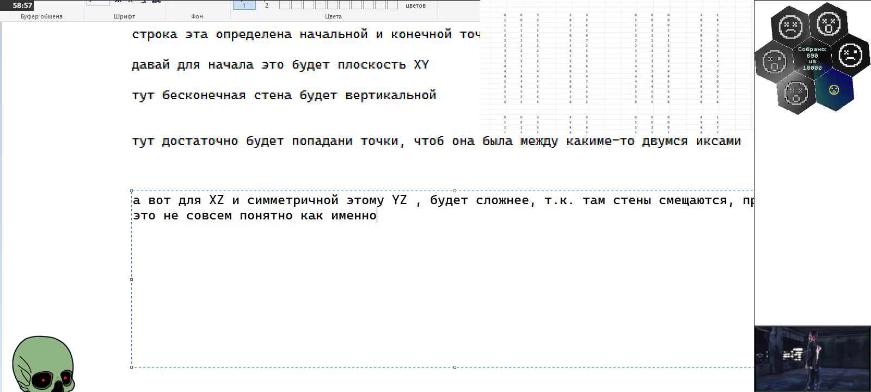
Step: Append 'но там по идее ещё будет смещение, это можно использовать, да и на всякий' to the note
{"action": "type", "text": ", но там по идее може"}
{"action": "key", "text": "BackSpace"}
{"action": "type", "text": "но брать"}
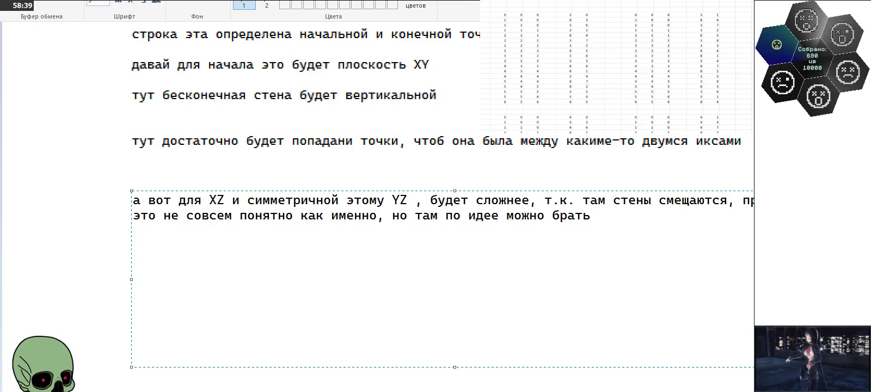
{"action": "key", "text": "BackSpace"}
{"action": "key", "text": "BackSpace"}
{"action": "key", "text": "BackSpace"}
{"action": "key", "text": "BackSpace"}
{"action": "key", "text": "BackSpace"}
{"action": "key", "text": "BackSpace"}
{"action": "key", "text": "BackSpace"}
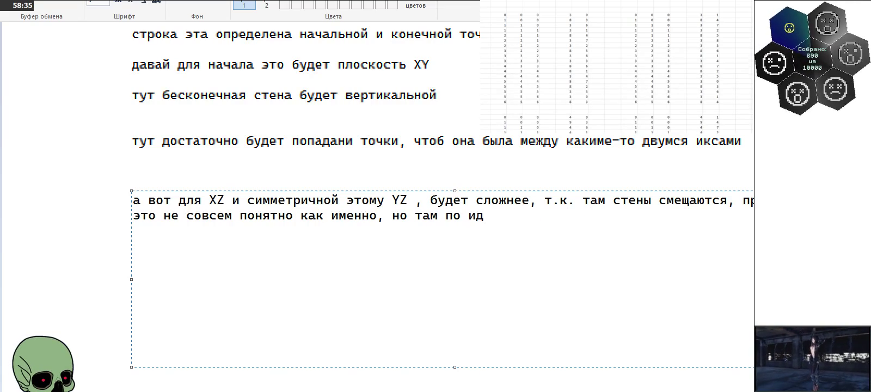
{"action": "type", "text": "ее ещё будет смещение,"}
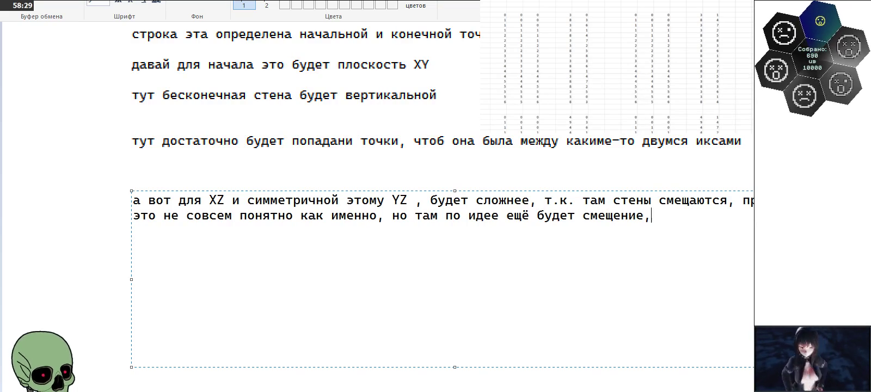
{"action": "type", "text": "это можно использовать, "}
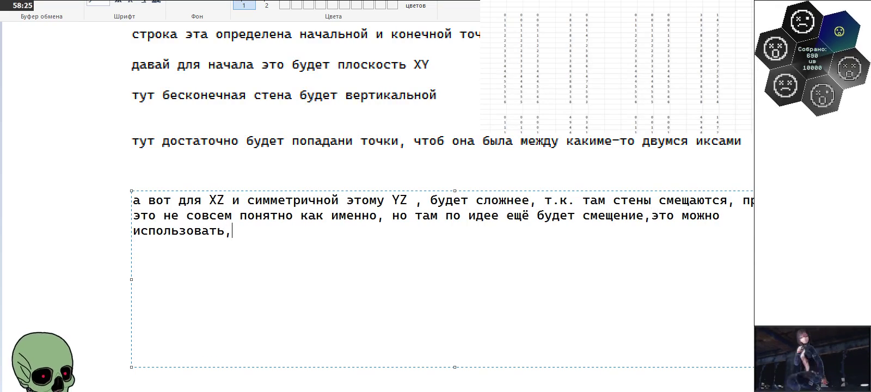
{"action": "type", "text": "да и на всяки"}
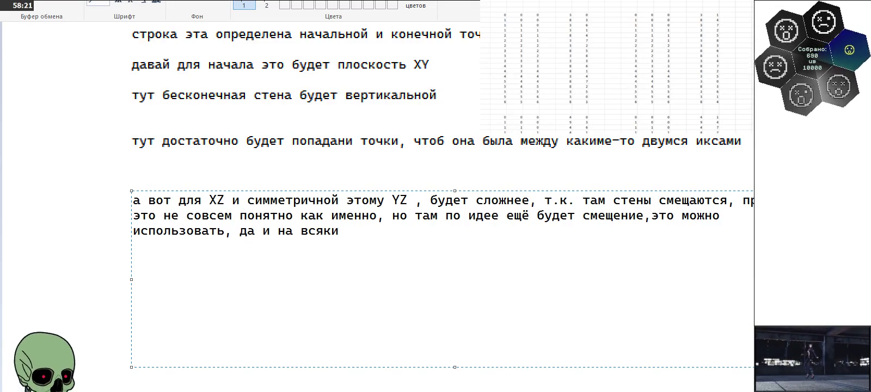
{"action": "type", "text": "й"}
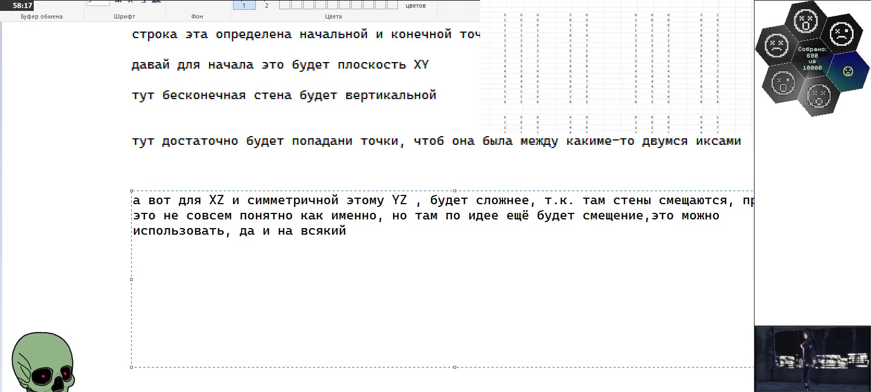
Step: Insert 'в зав-ти от координаты уже пикселя' after смещение, then return to Photoshop
{"action": "left_click", "coordinate": [643, 218]}
{"action": "type", "text": "в зав"}
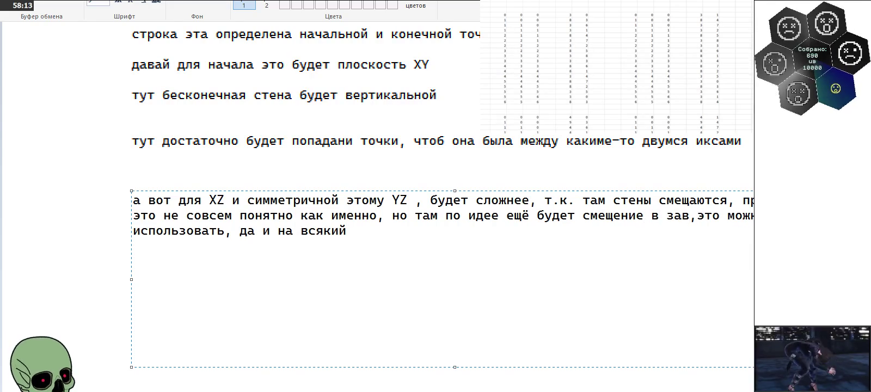
{"action": "type", "text": "-ти от координаты уже пикселя"}
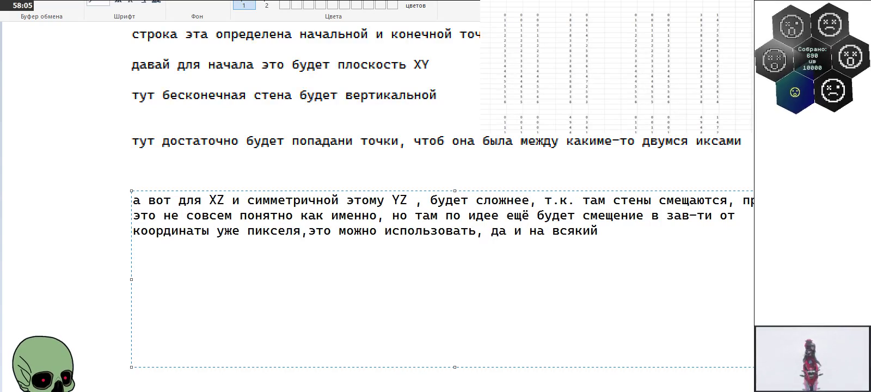
{"action": "left_click", "coordinate": [655, 227]}
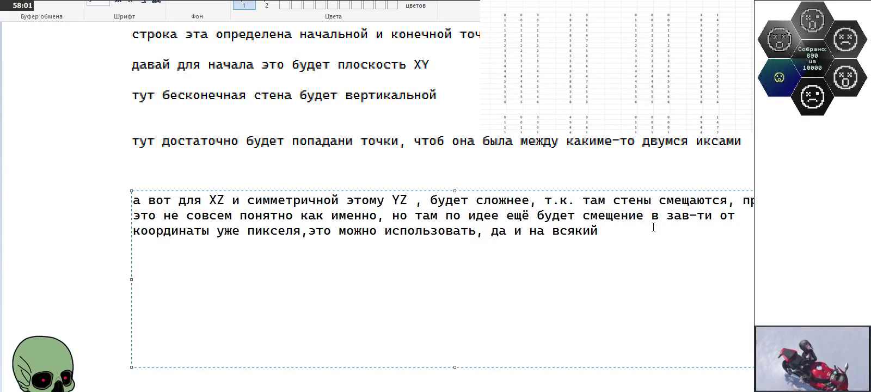
{"action": "left_click", "coordinate": [302, 233]}
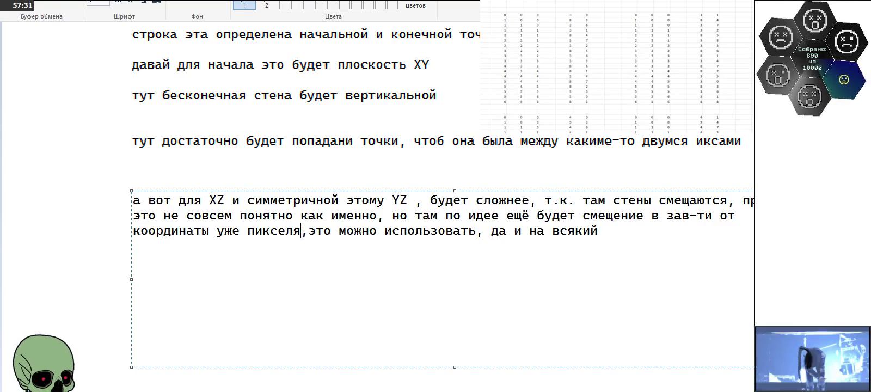
{"action": "key", "text": "alt+Tab"}
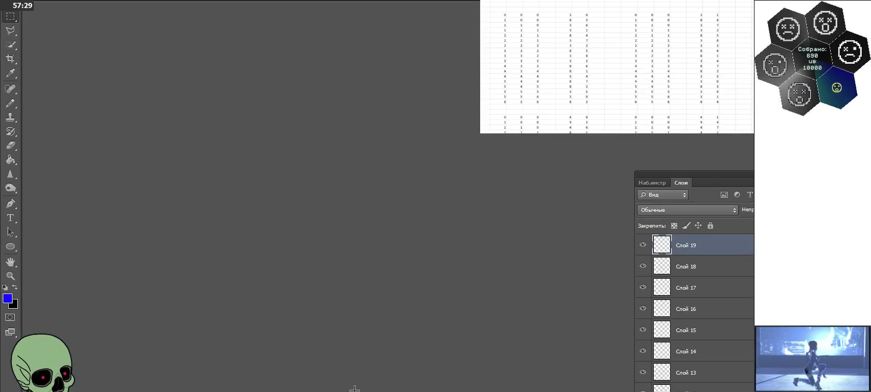
Step: Rearrange the tiled-pattern layers: nudge the pattern down and make Слой 19 visible
{"action": "scroll", "coordinate": [336, 134], "scroll_direction": "down", "scroll_amount": 1}
{"action": "scroll", "coordinate": [335, 134], "scroll_direction": "down", "scroll_amount": 3}
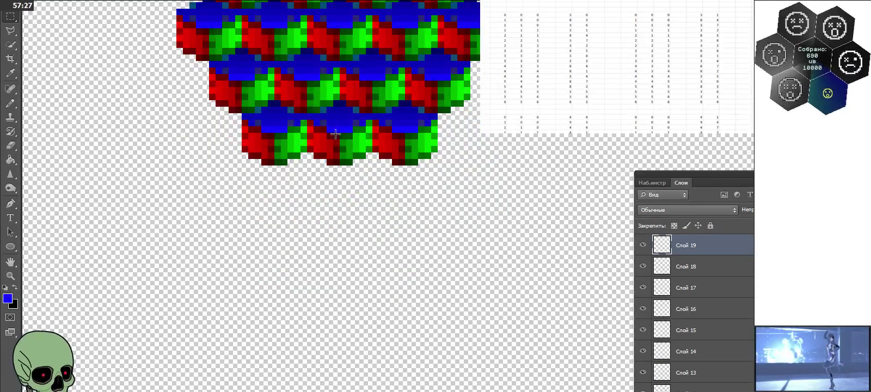
{"action": "scroll", "coordinate": [335, 134], "scroll_direction": "down", "scroll_amount": 3}
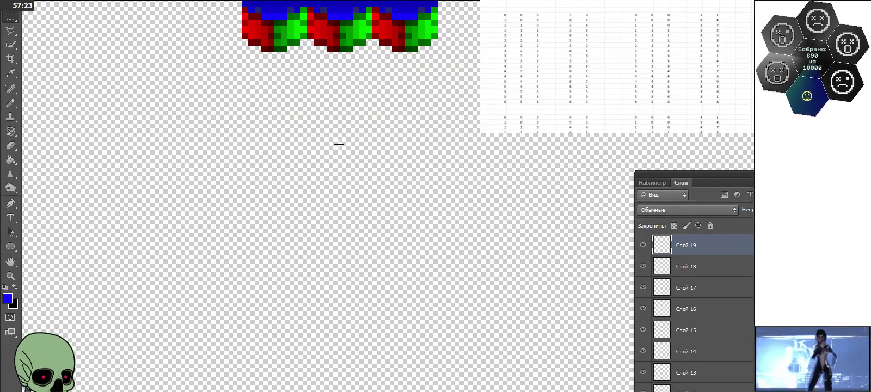
{"action": "key", "text": "ctrl+v"}
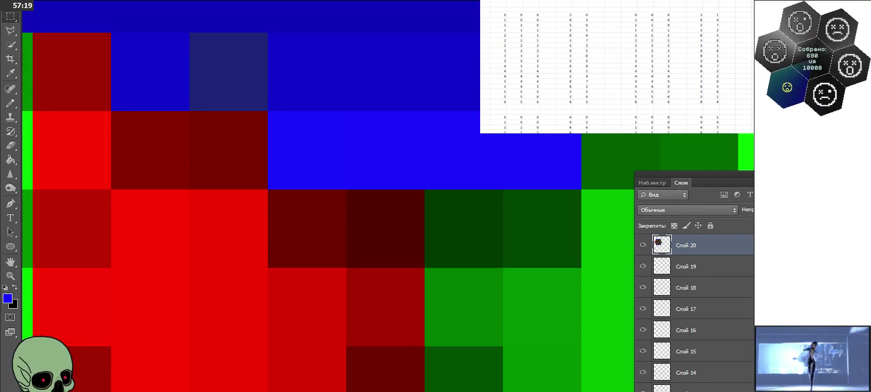
{"action": "key", "text": "ctrl+z"}
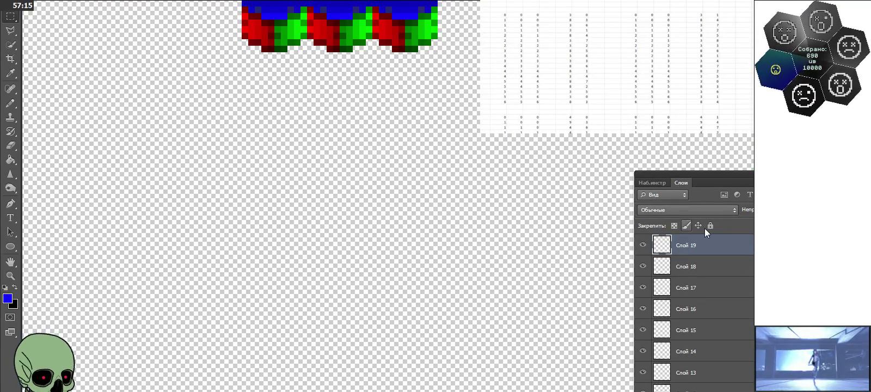
{"action": "left_click", "coordinate": [643, 266]}
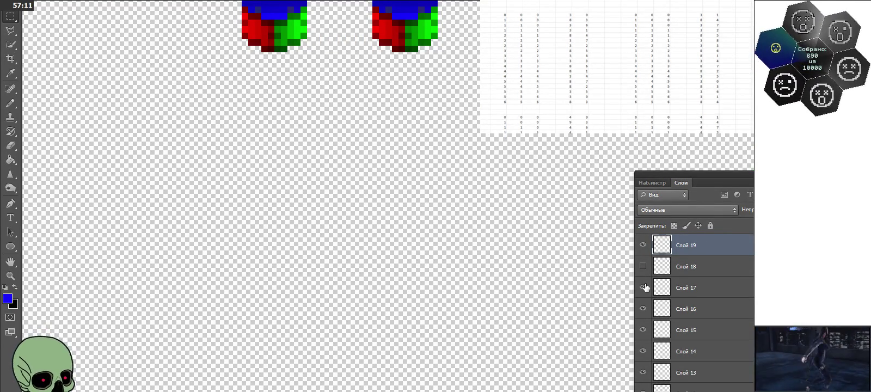
{"action": "left_click", "coordinate": [643, 267]}
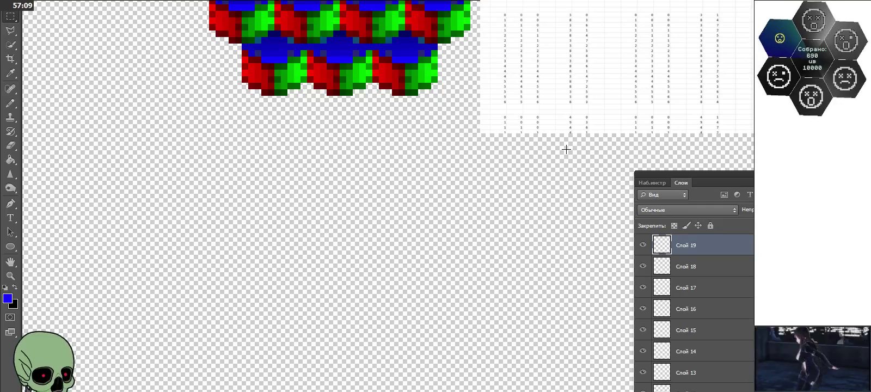
{"action": "key", "text": "shift+Down"}
{"action": "left_click", "coordinate": [643, 246]}
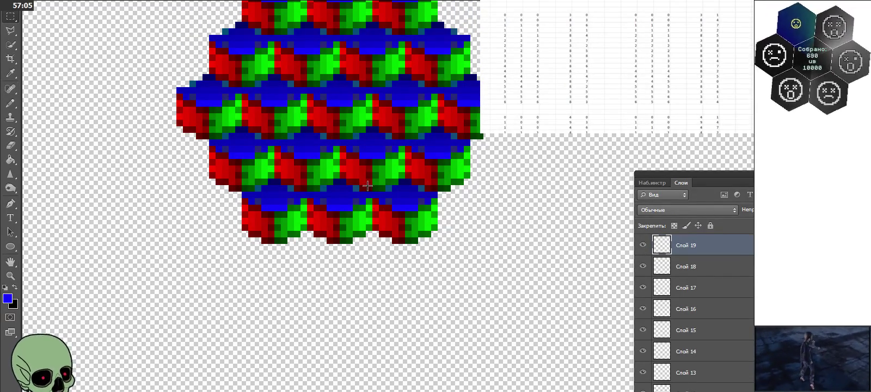
Step: Select one cube from the pattern, paste it as Слой 20 and move it up-left
{"action": "left_click_drag", "start_coordinate": [373, 179], "coordinate": [437, 243]}
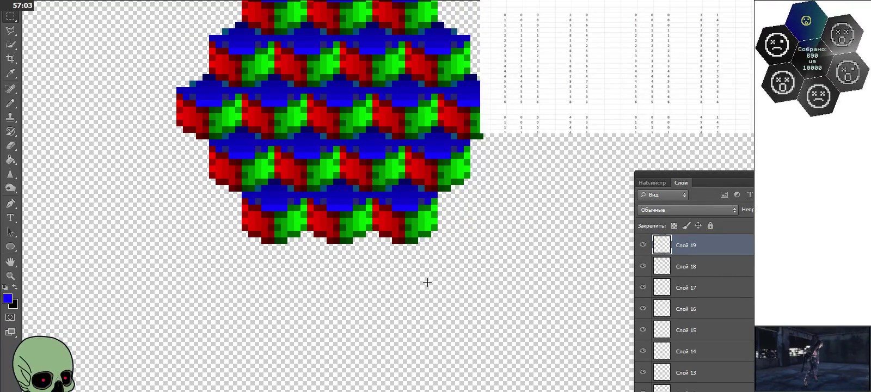
{"action": "scroll", "coordinate": [272, 144], "scroll_direction": "down", "scroll_amount": 3}
{"action": "scroll", "coordinate": [267, 128], "scroll_direction": "down", "scroll_amount": 2}
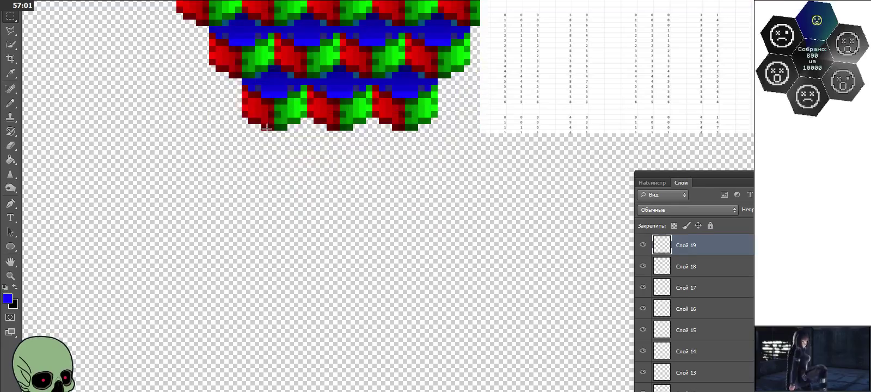
{"action": "scroll", "coordinate": [266, 129], "scroll_direction": "down", "scroll_amount": 2}
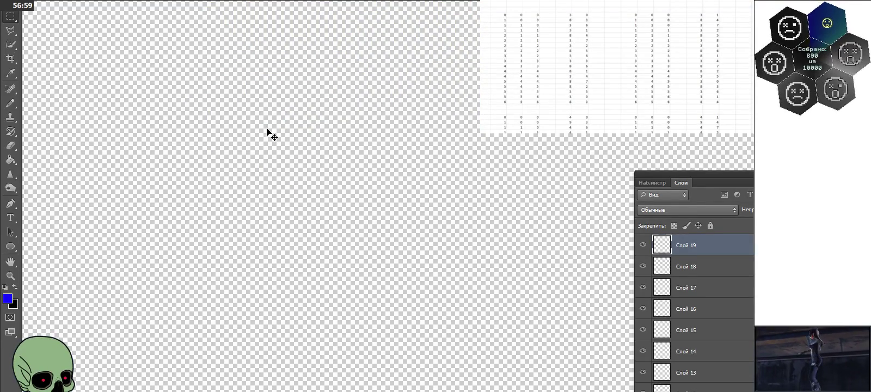
{"action": "key", "text": "ctrl+v"}
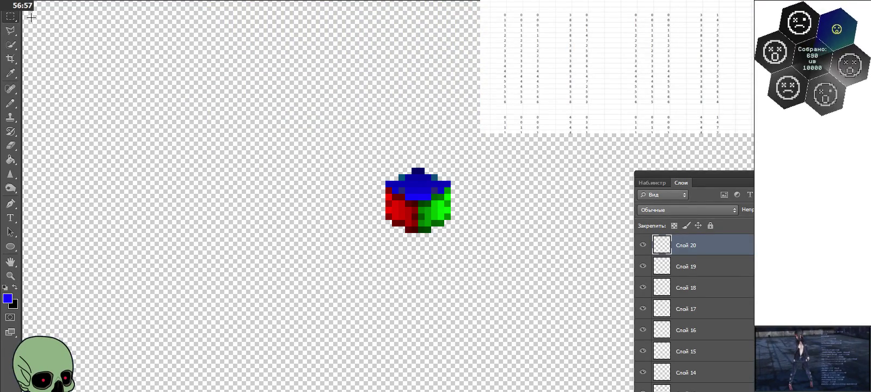
{"action": "left_click_drag", "start_coordinate": [424, 207], "coordinate": [346, 149]}
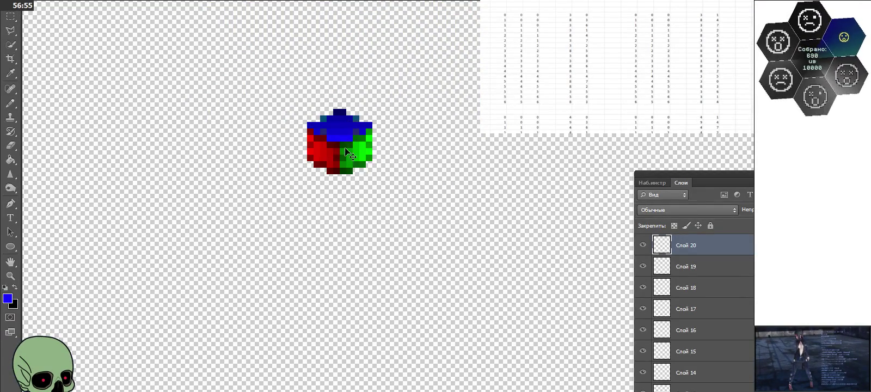
Step: Zoom in closely on the pasted cube
{"action": "left_click", "coordinate": [15, 288]}
{"action": "left_click", "coordinate": [15, 288]}
{"action": "left_click", "coordinate": [10, 276]}
{"action": "left_click", "coordinate": [302, 119]}
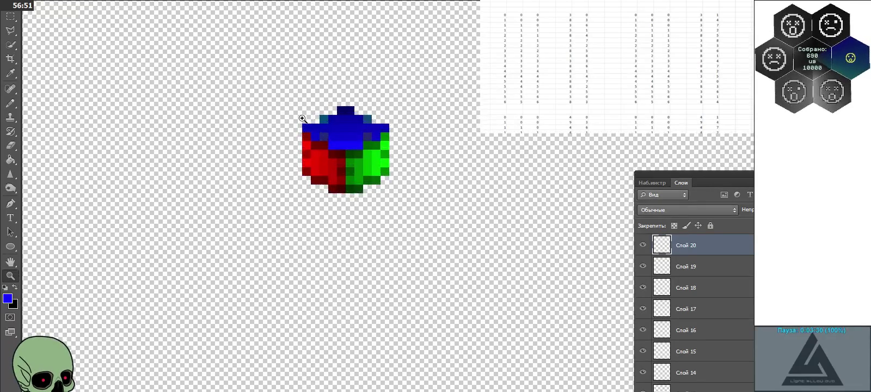
{"action": "left_click", "coordinate": [303, 119]}
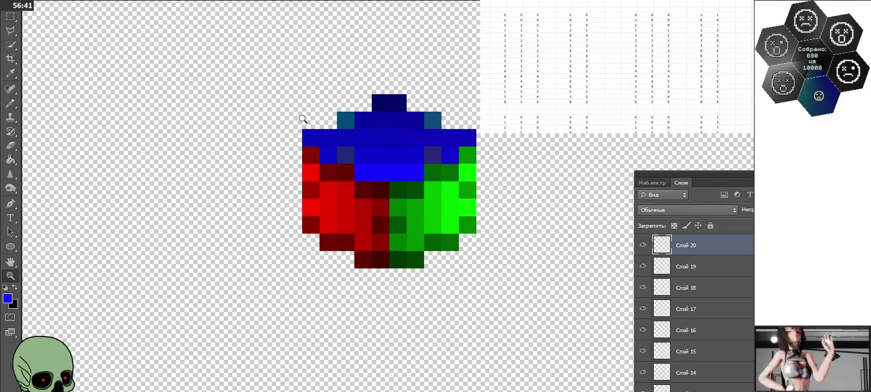
Step: Switch to the Pencil with crimson 9e004b as the foreground colour
{"action": "key", "text": "b"}
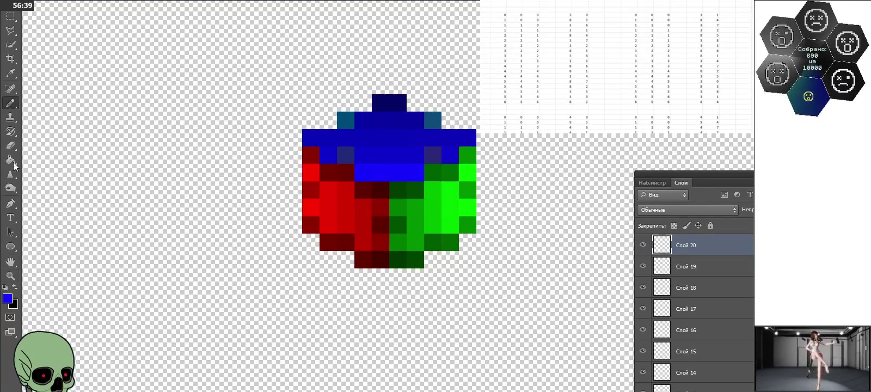
{"action": "left_click", "coordinate": [8, 298]}
{"action": "mouse_move", "coordinate": [469, 72]}
{"action": "left_mouse_down"}
{"action": "mouse_move", "coordinate": [459, 85]}
{"action": "mouse_move", "coordinate": [423, 87]}
{"action": "left_mouse_up"}
{"action": "key", "text": "Return"}
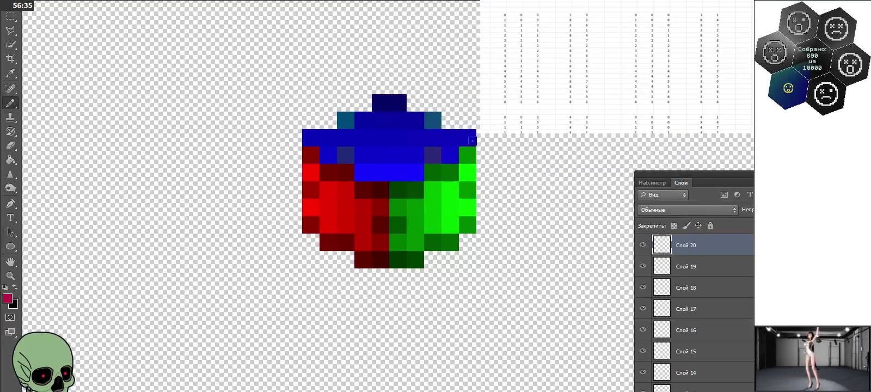
Step: Paint crimson pixel columns over the cube's green right face and right edge
{"action": "left_click_drag", "start_coordinate": [467, 140], "coordinate": [457, 214]}
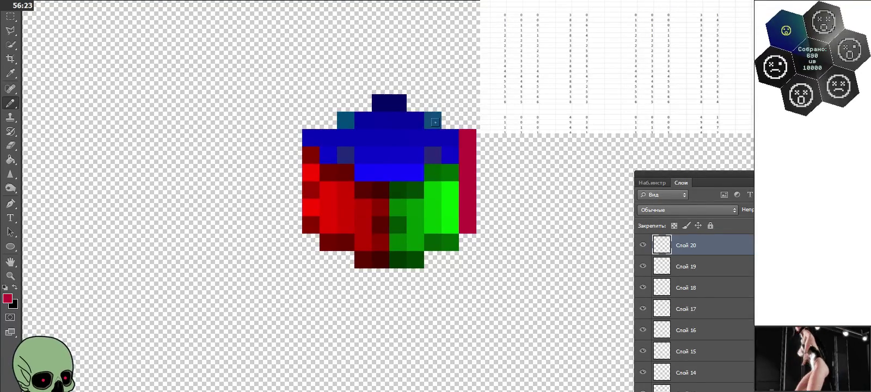
{"action": "left_click_drag", "start_coordinate": [435, 122], "coordinate": [435, 210]}
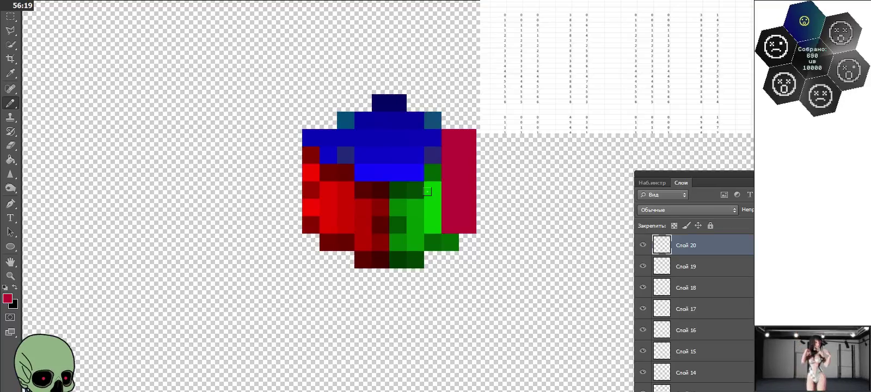
{"action": "left_click", "coordinate": [444, 237]}
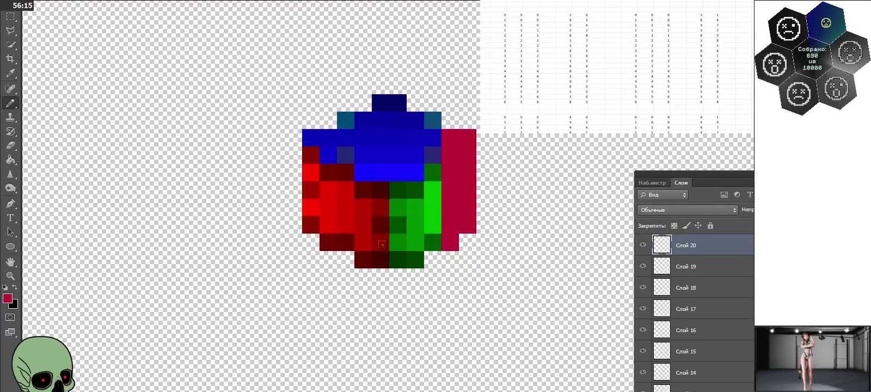
{"action": "left_click_drag", "start_coordinate": [397, 260], "coordinate": [397, 185]}
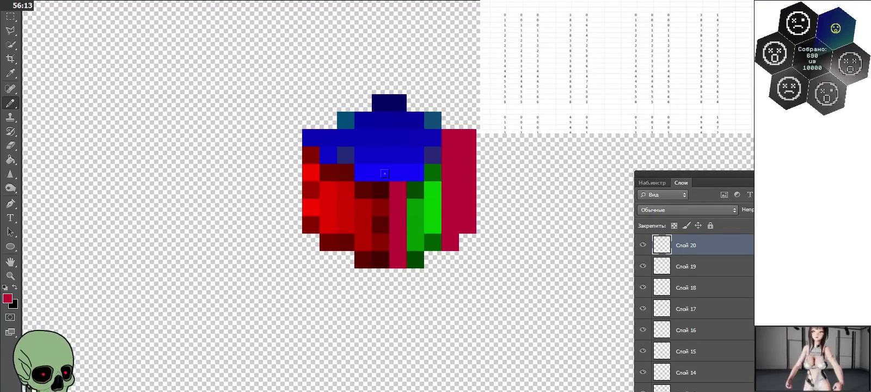
{"action": "left_click_drag", "start_coordinate": [415, 261], "coordinate": [415, 185]}
{"action": "left_click", "coordinate": [415, 173]}
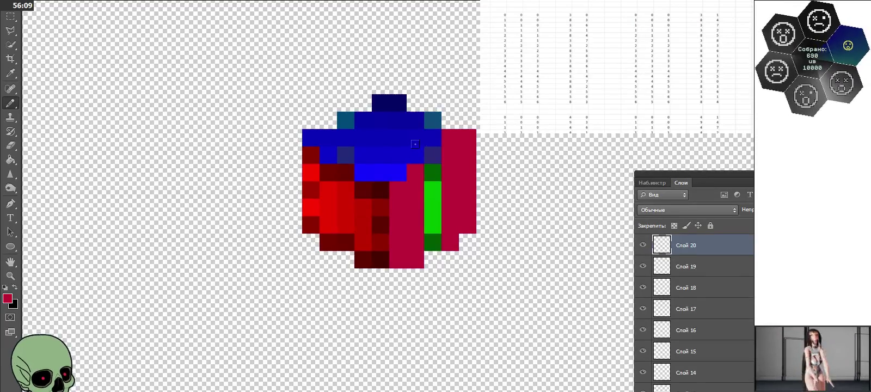
{"action": "left_click_drag", "start_coordinate": [432, 154], "coordinate": [433, 242]}
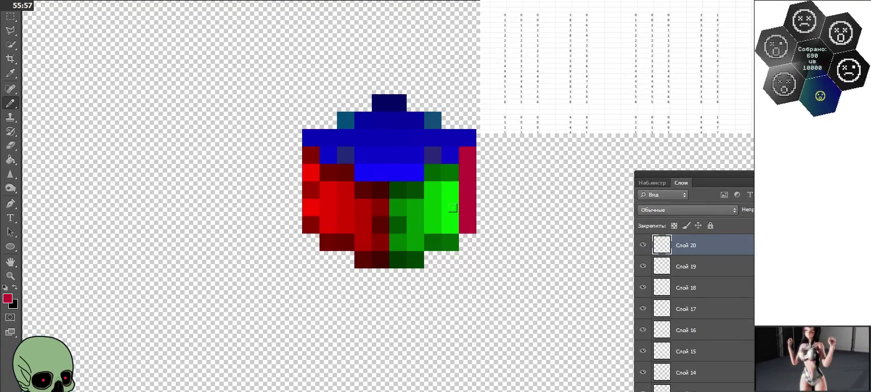
Step: Paint the last green columns and the bright-blue cell crimson, redoing one stroke
{"action": "mouse_move", "coordinate": [397, 185]}
{"action": "left_mouse_down"}
{"action": "mouse_move", "coordinate": [398, 259]}
{"action": "mouse_move", "coordinate": [401, 183]}
{"action": "mouse_move", "coordinate": [433, 242]}
{"action": "mouse_move", "coordinate": [438, 161]}
{"action": "left_mouse_up"}
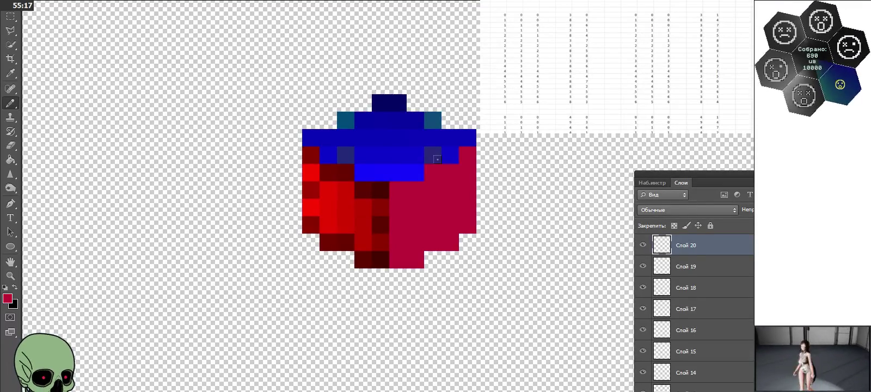
{"action": "key", "text": "ctrl+z"}
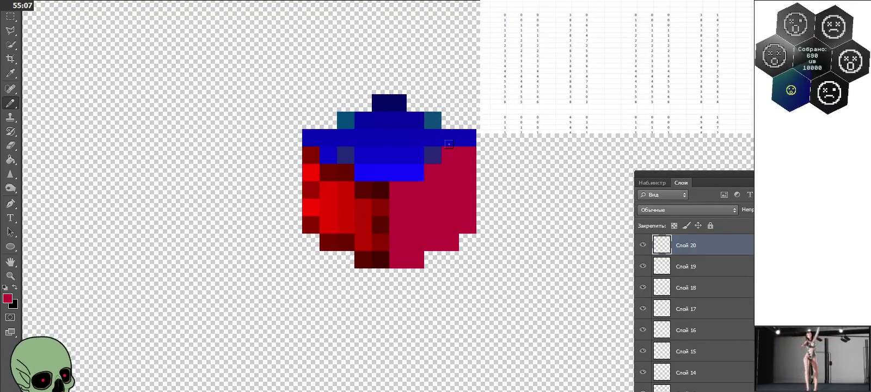
{"action": "left_click", "coordinate": [412, 170]}
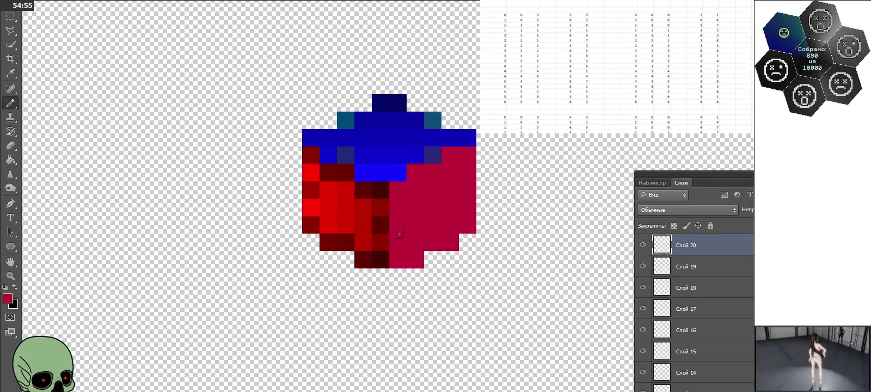
Step: Pick a darker crimson and test it on the cube's lower middle cells
{"action": "left_click", "coordinate": [8, 298]}
{"action": "left_click_drag", "start_coordinate": [415, 151], "coordinate": [415, 117]}
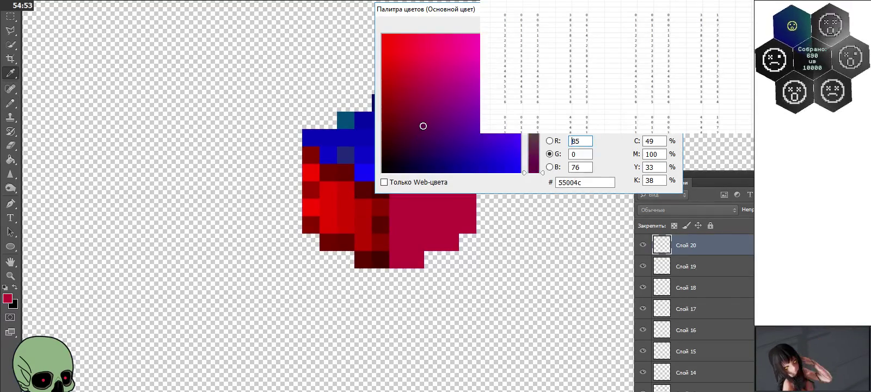
{"action": "key", "text": "Return"}
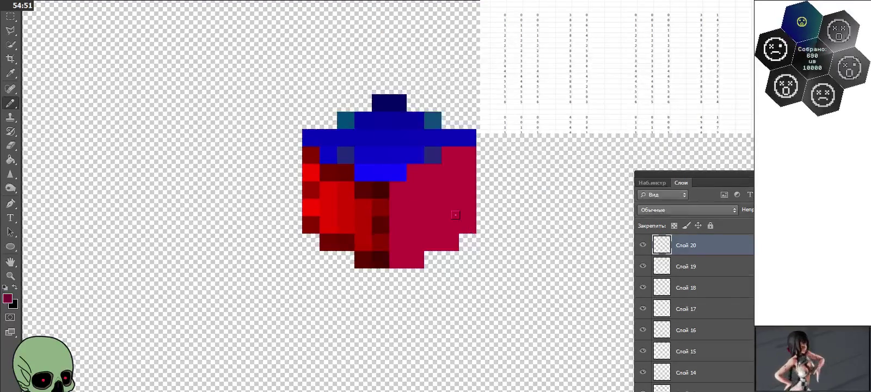
{"action": "mouse_move", "coordinate": [398, 259]}
{"action": "left_mouse_down"}
{"action": "mouse_move", "coordinate": [416, 250]}
{"action": "mouse_move", "coordinate": [416, 190]}
{"action": "mouse_move", "coordinate": [384, 220]}
{"action": "left_mouse_up"}
{"action": "left_click", "coordinate": [398, 243]}
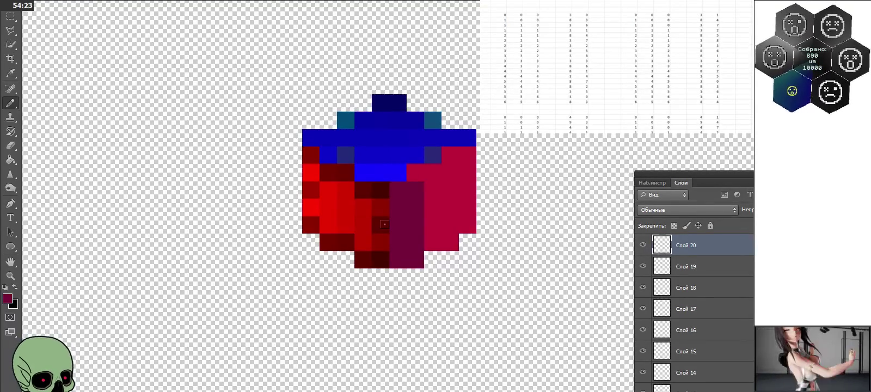
Step: Step back through the recent strokes until green returns mid-face
{"action": "key", "text": "ctrl+alt+z"}
{"action": "key", "text": "ctrl+alt+z"}
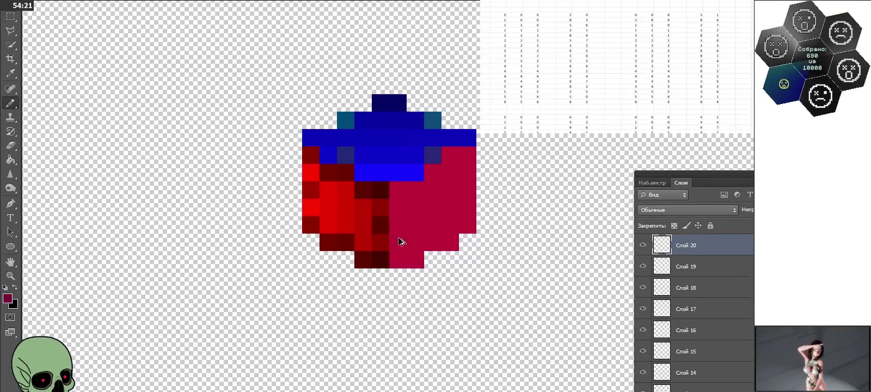
{"action": "key", "text": "ctrl+shift+z"}
{"action": "key", "text": "ctrl+shift+z"}
{"action": "key", "text": "ctrl+shift+z"}
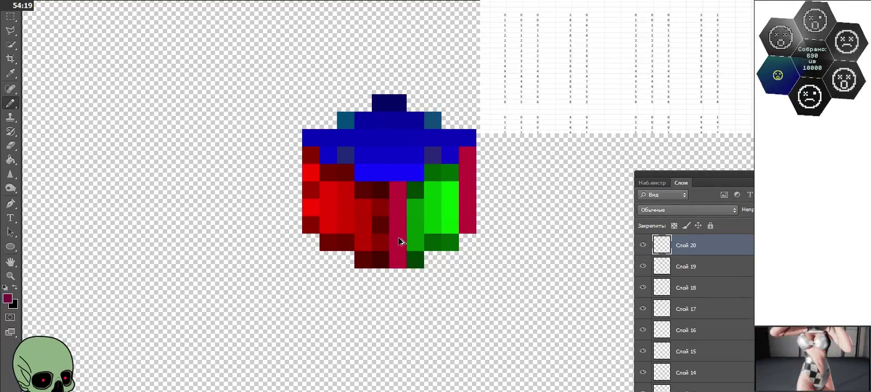
{"action": "key", "text": "ctrl+shift+z"}
{"action": "key", "text": "ctrl+shift+z"}
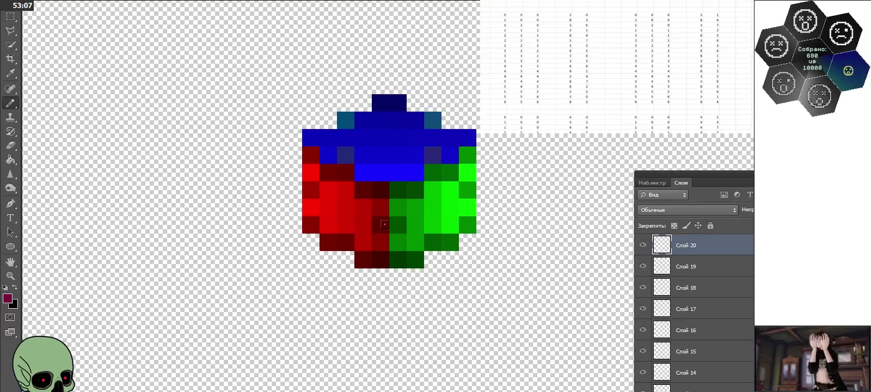
Step: Test maroon over the cube's blue top and centre, then undo it
{"action": "left_click_drag", "start_coordinate": [397, 105], "coordinate": [402, 188]}
{"action": "left_click_drag", "start_coordinate": [383, 125], "coordinate": [369, 121]}
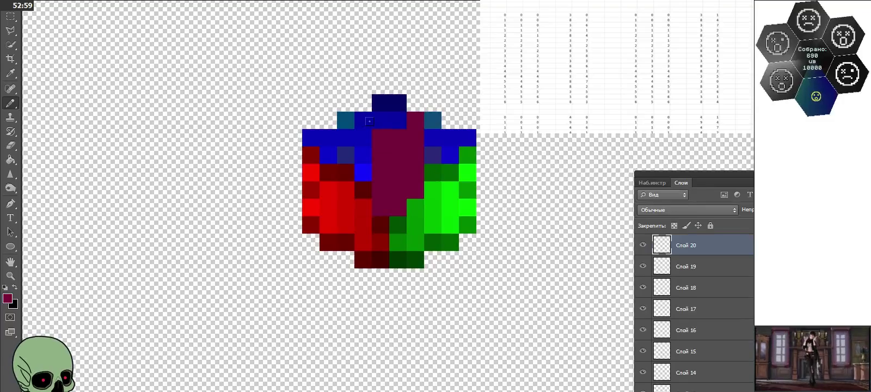
{"action": "mouse_move", "coordinate": [362, 155]}
{"action": "left_mouse_down"}
{"action": "mouse_move", "coordinate": [362, 226]}
{"action": "mouse_move", "coordinate": [341, 155]}
{"action": "left_mouse_up"}
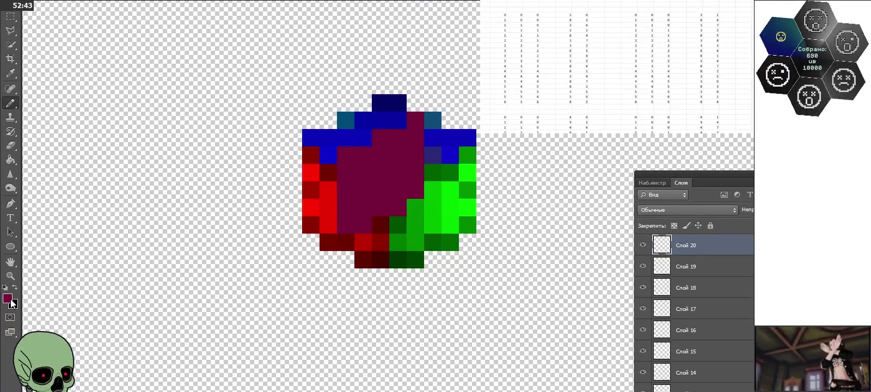
{"action": "key", "text": "ctrl+alt+z"}
{"action": "key", "text": "ctrl+alt+z"}
{"action": "key", "text": "ctrl+alt+z"}
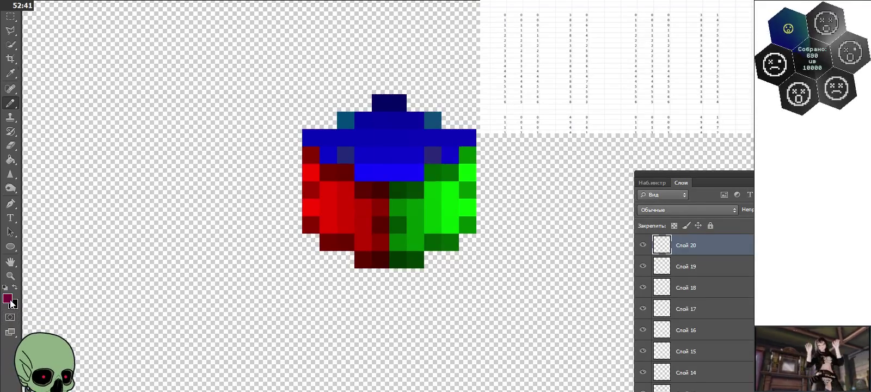
Step: Confirm dark purple and paint it down the cube's top and upper-left cells
{"action": "left_click", "coordinate": [8, 298]}
{"action": "key", "text": "Return"}
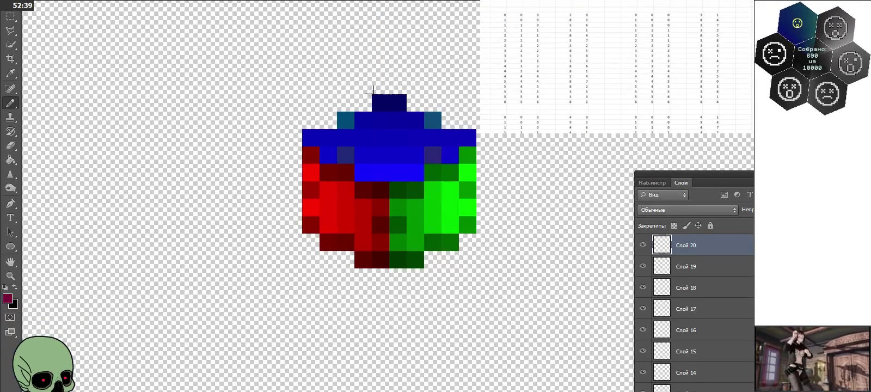
{"action": "left_click_drag", "start_coordinate": [381, 98], "coordinate": [380, 158]}
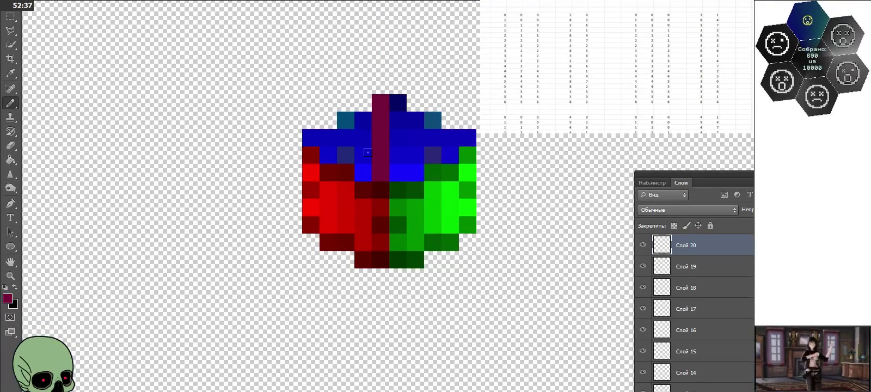
{"action": "mouse_move", "coordinate": [351, 112]}
{"action": "left_mouse_down"}
{"action": "mouse_move", "coordinate": [362, 191]}
{"action": "mouse_move", "coordinate": [343, 117]}
{"action": "mouse_move", "coordinate": [311, 210]}
{"action": "mouse_move", "coordinate": [304, 136]}
{"action": "left_mouse_up"}
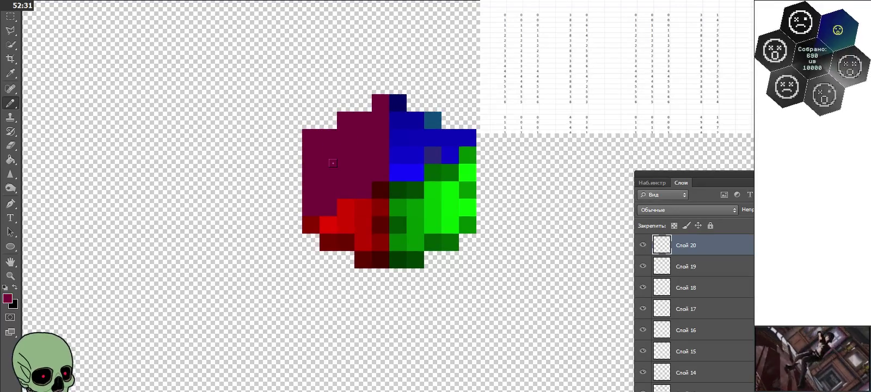
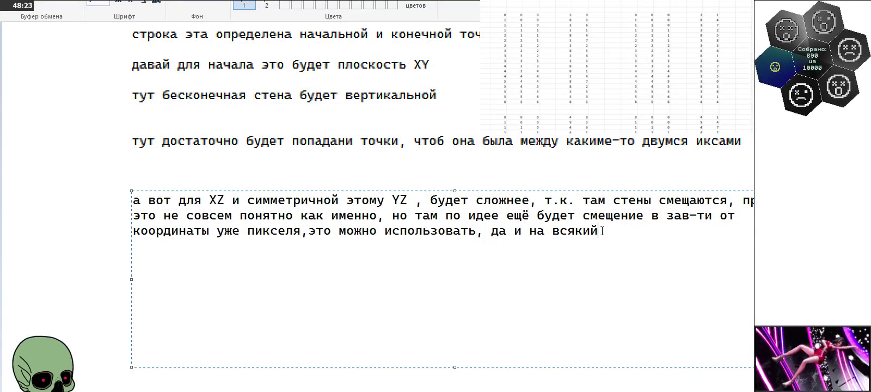
Step: Type 'хотя хрень, там вообще непонятно что как там' on a new line, fixing typos
{"action": "key", "text": "Return"}
{"action": "key", "text": "Return"}
{"action": "type", "text": "хотя хрень, там вооб"}
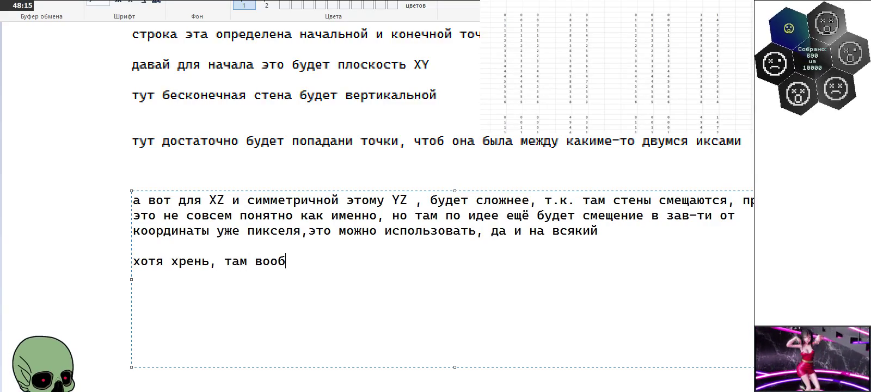
{"action": "type", "text": "ще нпонятно что как амт"}
{"action": "key", "text": "BackSpace"}
{"action": "key", "text": "BackSpace"}
{"action": "key", "text": "BackSpace"}
{"action": "type", "text": "там"}
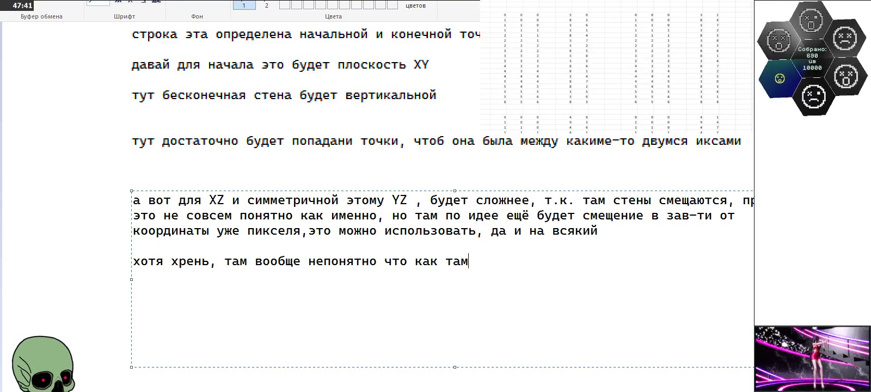
Step: Type 'единственное что, проверять начальную и конечные точки, для них' on a new line, correcting typos
{"action": "key", "text": "Return"}
{"action": "key", "text": "Return"}
{"action": "type", "text": "единственное что, проверять начальную и конечные точки"}
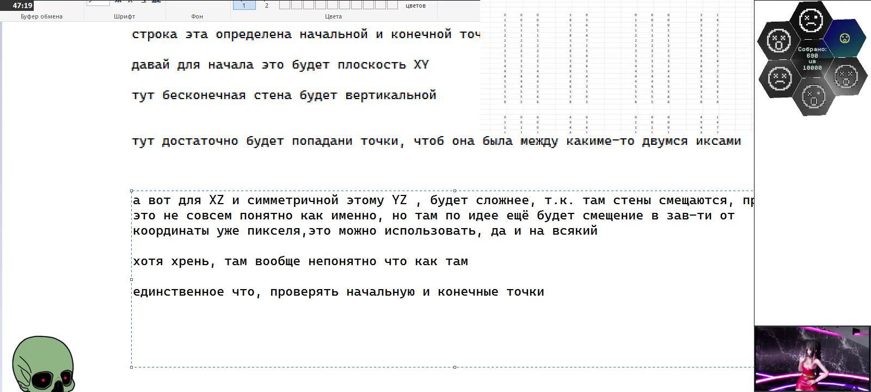
{"action": "type", "text": ", для них"}
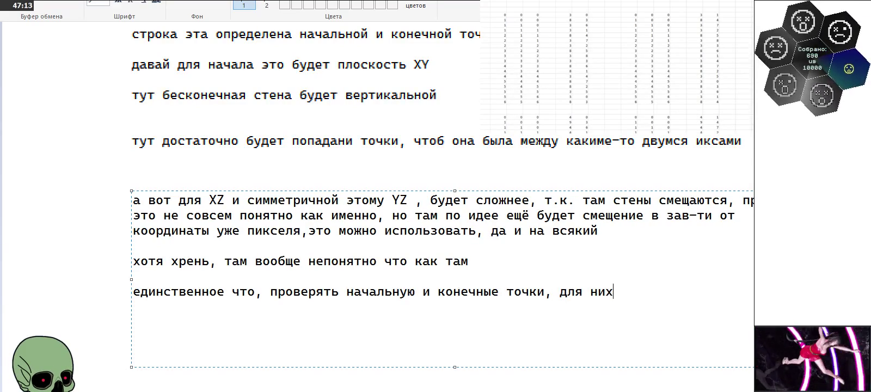
{"action": "type", "text": " уде"}
Step: Add 'уже уравнение считать, а потом смотреть на П образованный этими двумя пикселями' and begin the bracketed boundary-problem aside
{"action": "key", "text": "BackSpace"}
{"action": "key", "text": "BackSpace"}
{"action": "type", "text": "же уравнение счи"}
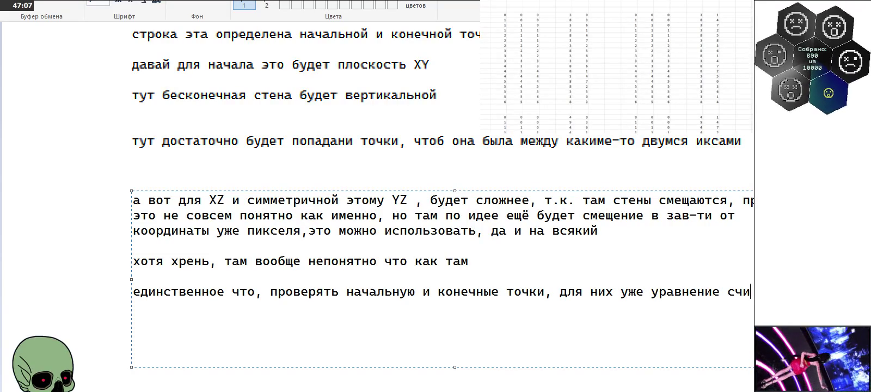
{"action": "type", "text": "тать, а ап"}
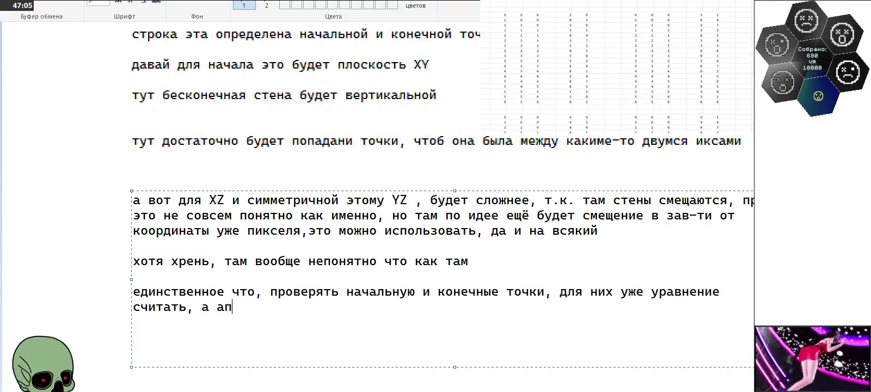
{"action": "key", "text": "BackSpace"}
{"action": "key", "text": "BackSpace"}
{"action": "type", "text": "потом"}
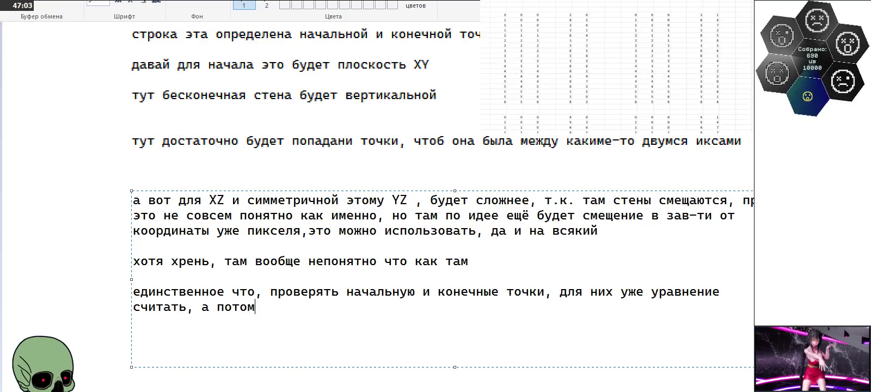
{"action": "type", "text": " смотреть"}
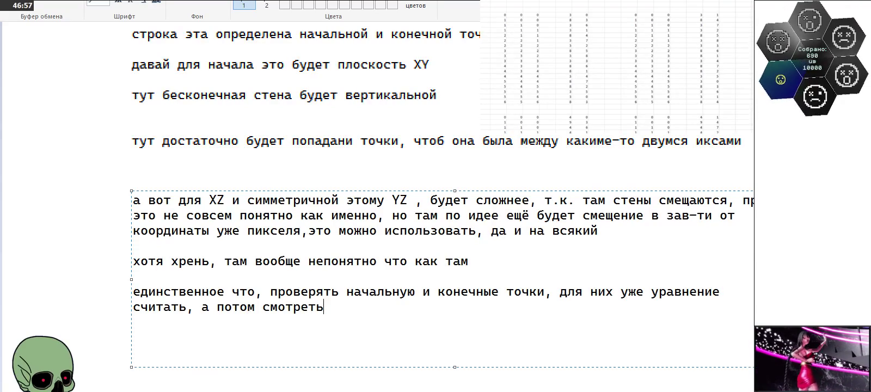
{"action": "type", "text": "наП"}
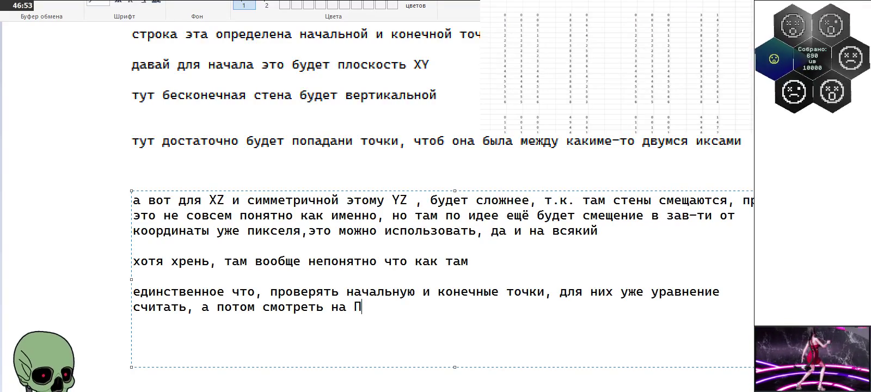
{"action": "type", "text": " образова"}
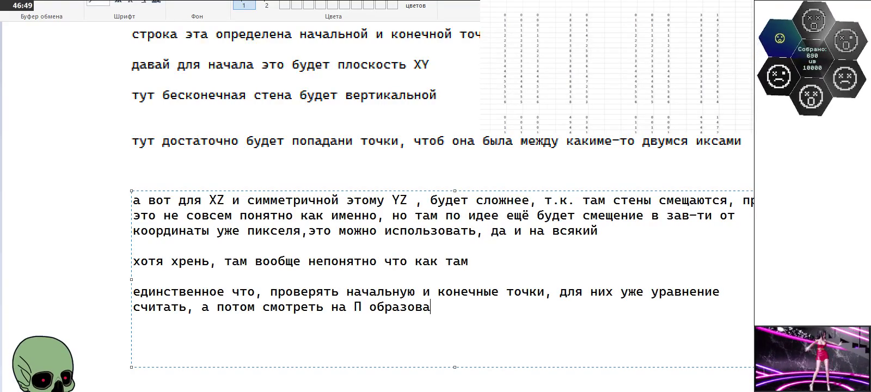
{"action": "type", "text": "а"}
{"action": "key", "text": "BackSpace"}
{"action": "key", "text": "BackSpace"}
{"action": "type", "text": "анный этими "}
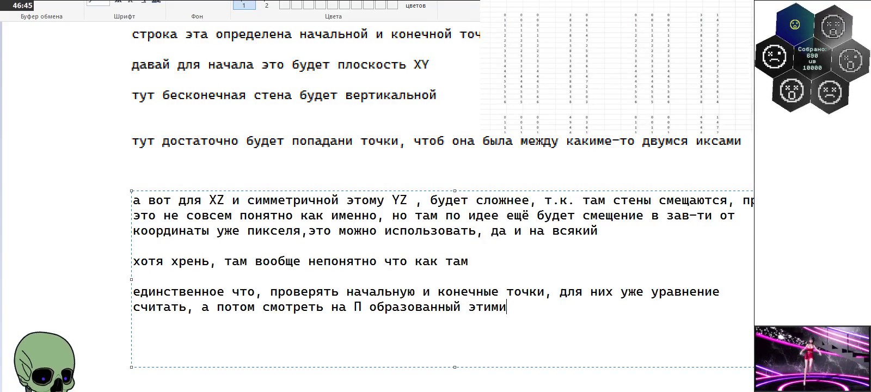
{"action": "type", "text": "двумя "}
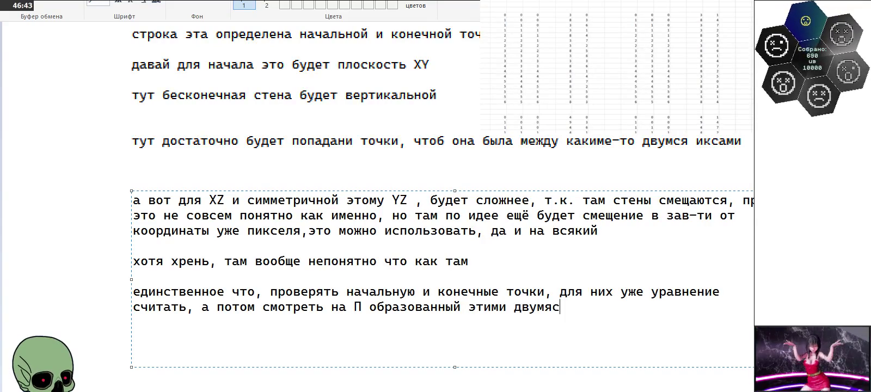
{"action": "type", "text": "пикселясм"}
{"action": "key", "text": "BackSpace"}
{"action": "key", "text": "BackSpace"}
{"action": "type", "text": "ми"}
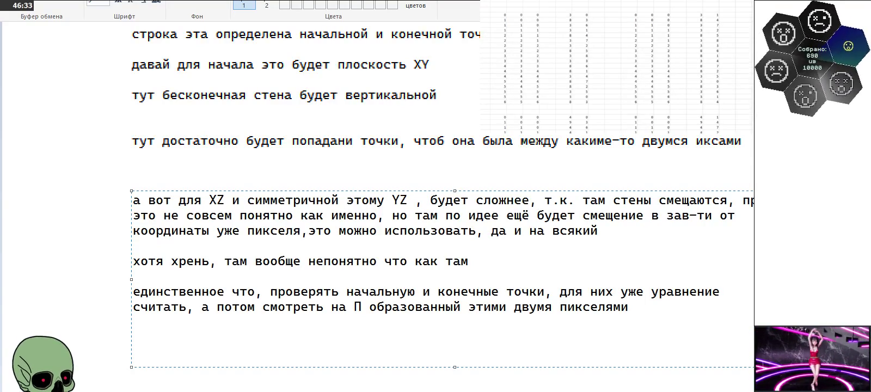
{"action": "type", "text": "()"}
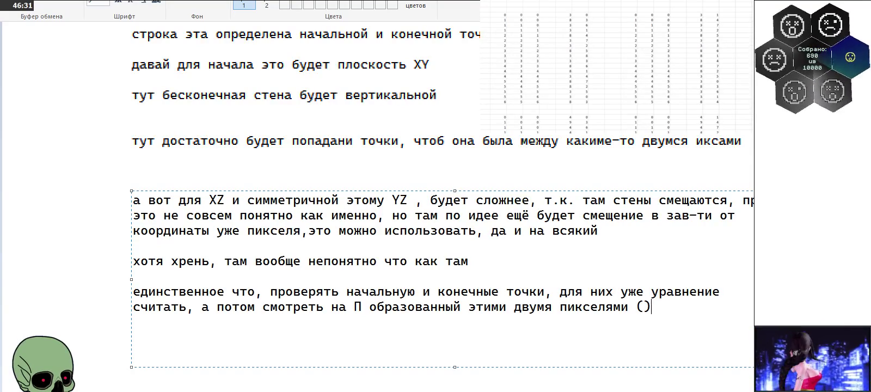
{"action": "type", "text": "правда кчн про"}
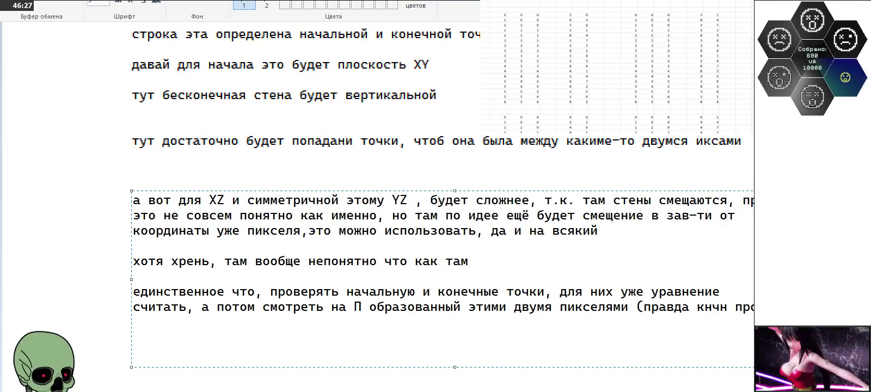
{"action": "type", "text": "блемы при попадании точки"}
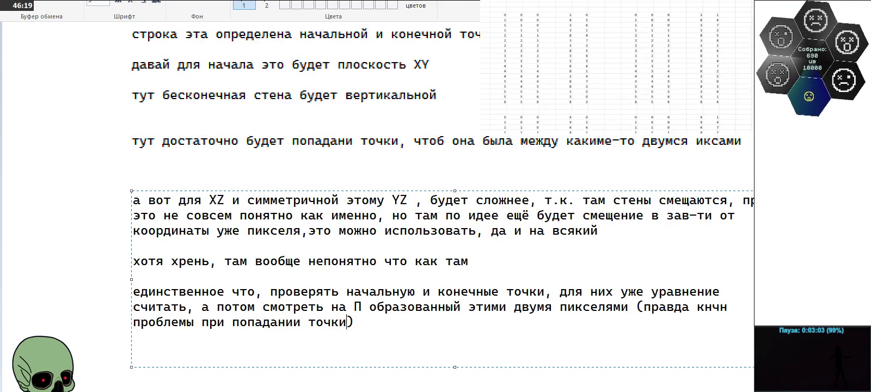
{"action": "type", "text": " на границы, то"}
Step: Finish the aside with 'пикселя, тогда надо x2 или x4 и уже смотреть на такой П' and place the text
{"action": "key", "text": "BackSpace"}
{"action": "key", "text": "BackSpace"}
{"action": "key", "text": "BackSpace"}
{"action": "key", "text": "BackSpace"}
{"action": "type", "text": "пикселя, тогда на"}
{"action": "type", "text": "д"}
{"action": "type", "text": "о з2"}
{"action": "key", "text": "BackSpace"}
{"action": "key", "text": "BackSpace"}
{"action": "type", "text": "x2 или x3"}
{"action": "key", "text": "BackSpace"}
{"action": "type", "text": "4"}
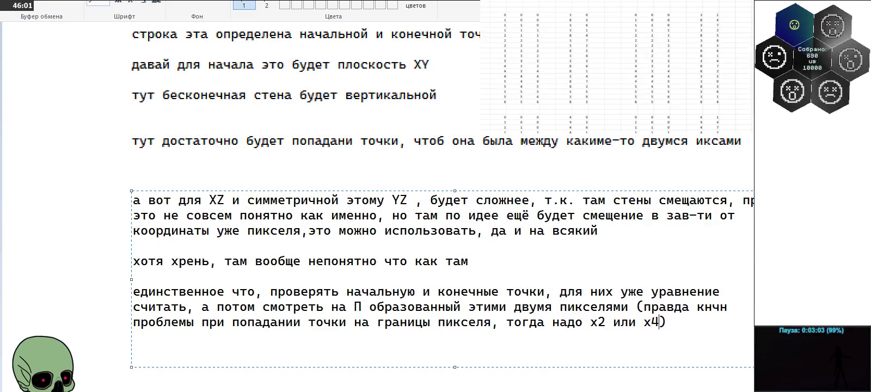
{"action": "type", "text": " т"}
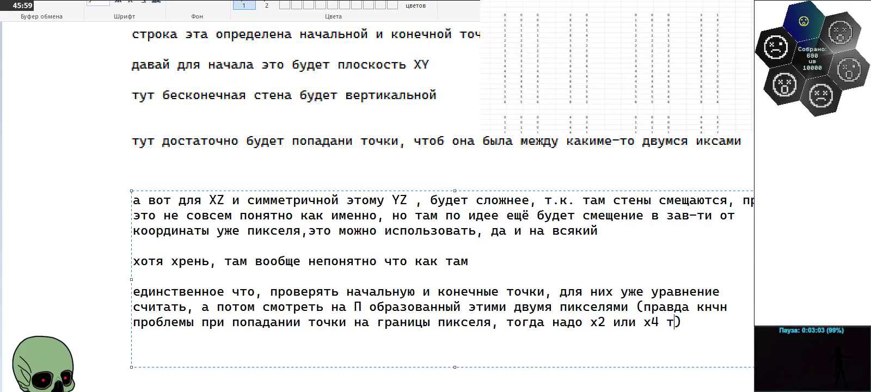
{"action": "key", "text": "BackSpace"}
{"action": "type", "text": "и уже смотреть на такой П"}
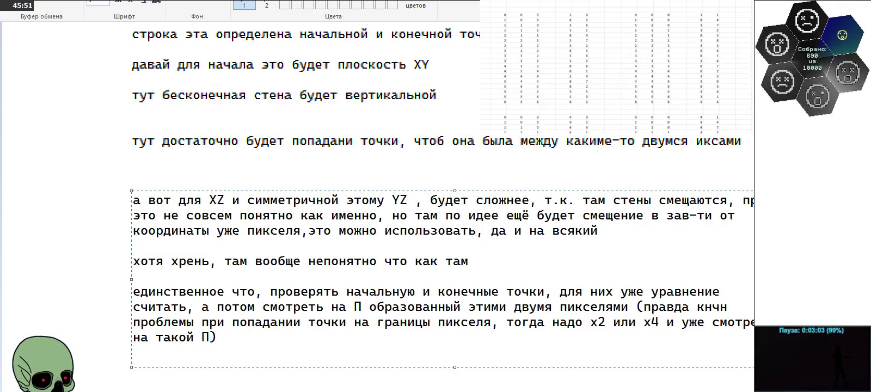
{"action": "left_click", "coordinate": [41, 56]}
Step: Zoom out and back in on the notes, then start a new text box below the last paragraph
{"action": "left_click", "coordinate": [221, 4]}
{"action": "right_click", "coordinate": [185, 168]}
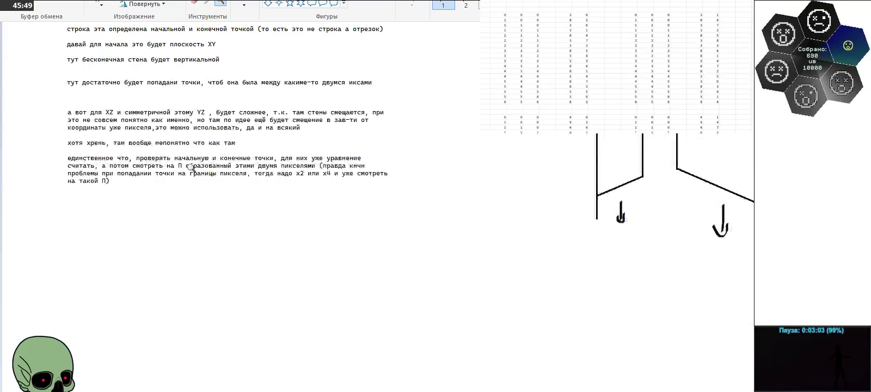
{"action": "scroll", "coordinate": [232, 214], "scroll_direction": "up", "scroll_amount": 3}
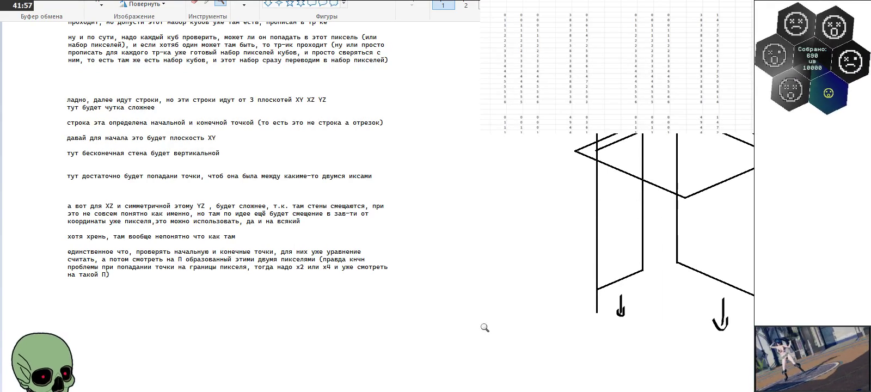
{"action": "left_click", "coordinate": [246, 279]}
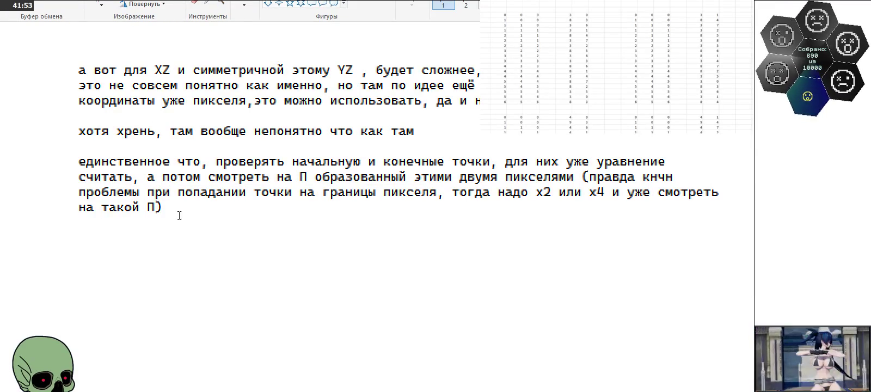
{"action": "left_click", "coordinate": [75, 271]}
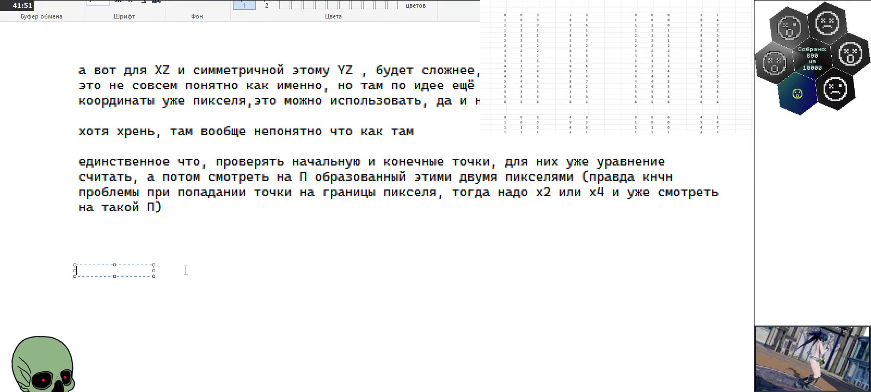
Step: Move the text box up and type 'хотя это уже уточнение можно использовать и для XY'
{"action": "mouse_move", "coordinate": [128, 264]}
{"action": "left_mouse_down"}
{"action": "mouse_move", "coordinate": [126, 243]}
{"action": "mouse_move", "coordinate": [734, 378]}
{"action": "left_mouse_up"}
{"action": "type", "text": "хотя это уже уточнение можно использовать и для XY отрезков"}
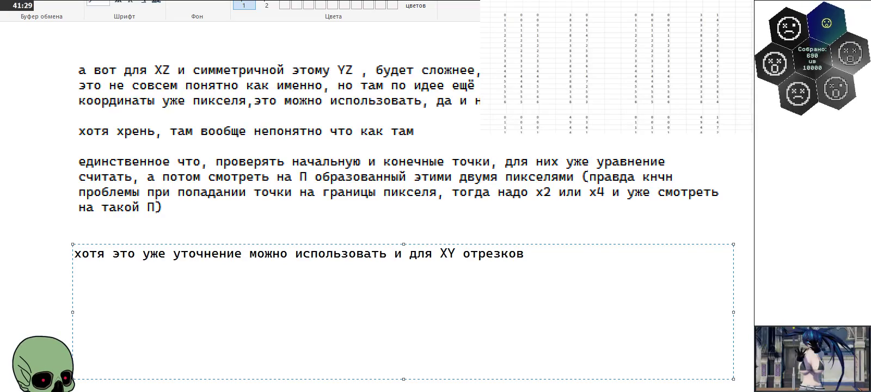
Step: Continue: for XY rows clamp to X bounds then refine П; XZ and YZ refine directly
{"action": "key", "text": "BackSpace"}
{"action": "key", "text": "BackSpace"}
{"action": "key", "text": "BackSpace"}
{"action": "key", "text": "BackSpace"}
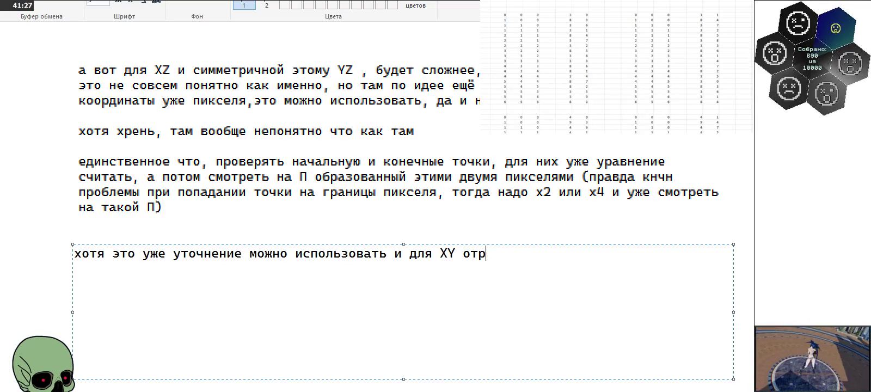
{"action": "key", "text": "BackSpace"}
{"action": "key", "text": "BackSpace"}
{"action": "key", "text": "BackSpace"}
{"action": "type", "text": "стрко"}
{"action": "key", "text": "BackSpace"}
{"action": "key", "text": "BackSpace"}
{"action": "type", "text": "ок"}
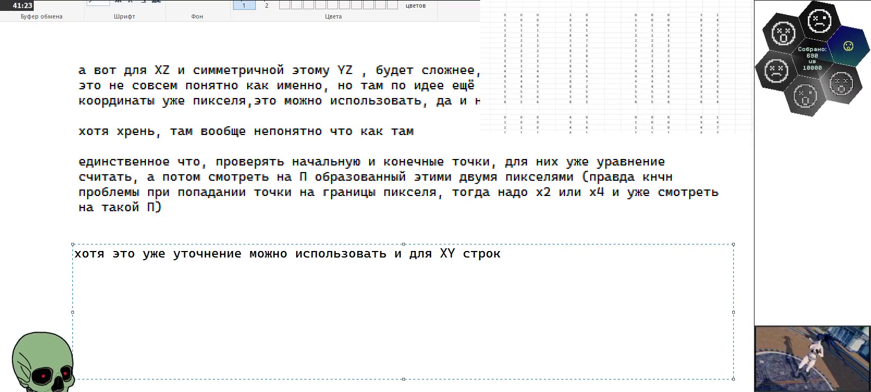
{"action": "type", "text": "то есть дляXY "}
{"action": "type", "text": "можно сначала зажать"}
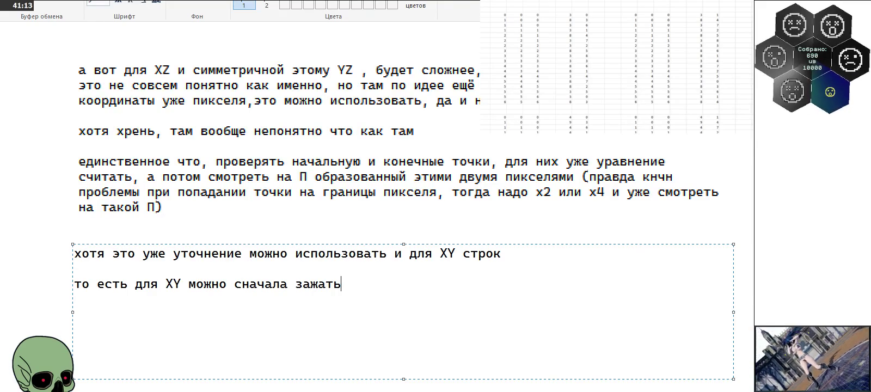
{"action": "type", "text": "в границы по иксу и потом учто"}
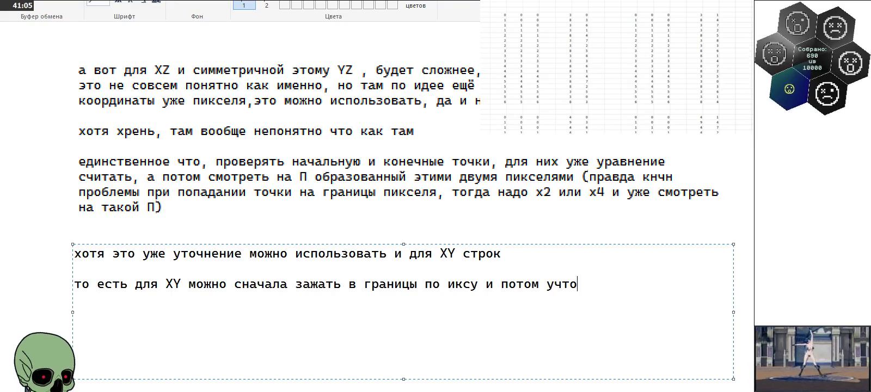
{"action": "key", "text": "BackSpace"}
{"action": "key", "text": "BackSpace"}
{"action": "key", "text": "BackSpace"}
{"action": "type", "text": "точнять "}
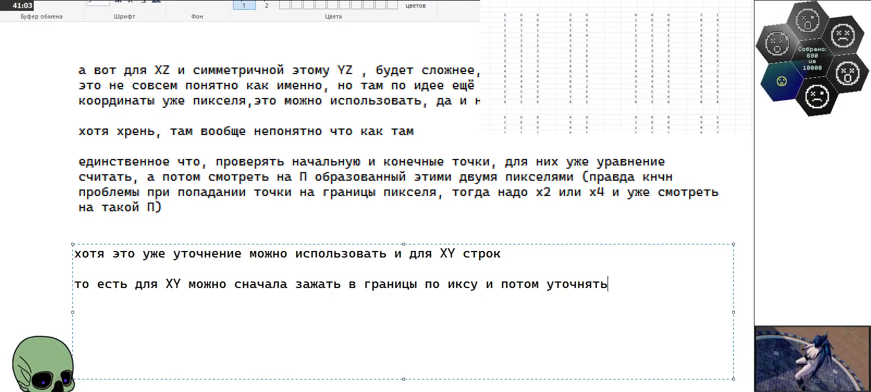
{"action": "type", "text": "П "}
{"action": "type", "text": "а для"}
{"action": "type", "text": " XZ "}
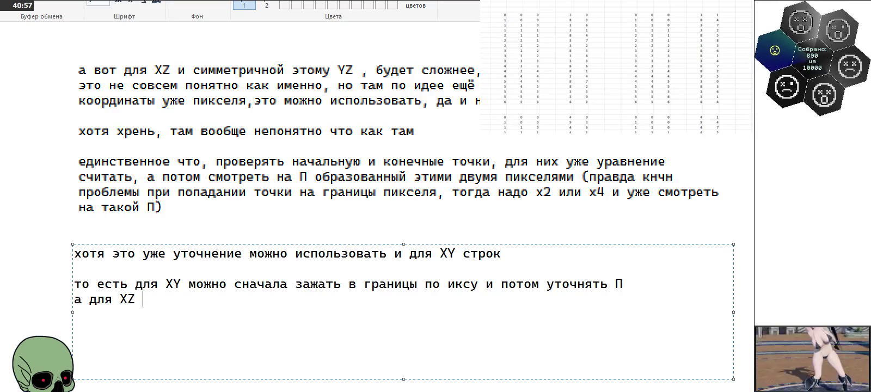
{"action": "type", "text": "и YZ можно сразу уточно"}
{"action": "key", "text": "BackSpace"}
{"action": "type", "text": "ять"}
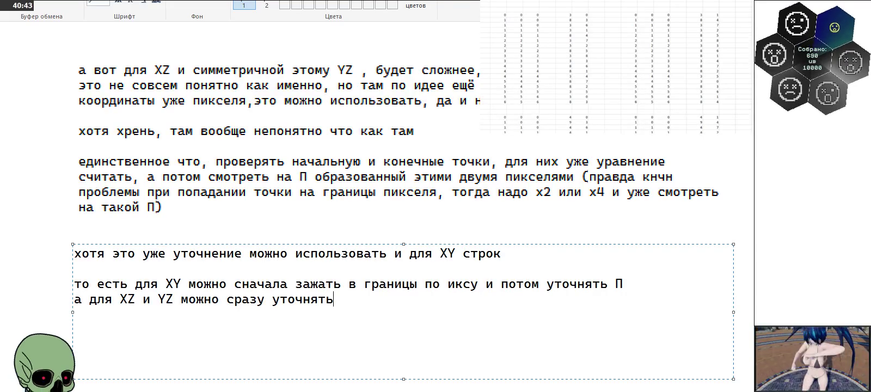
Step: Add the bracketed aside '(ибо зажатия там оч сложно будет запрогать … корректно это сделать)'
{"action": "type", "text": "("}
{"action": "type", "text": "ибо"}
{"action": "key", "text": "BackSpace"}
{"action": "key", "text": "BackSpace"}
{"action": "type", "text": "бо"}
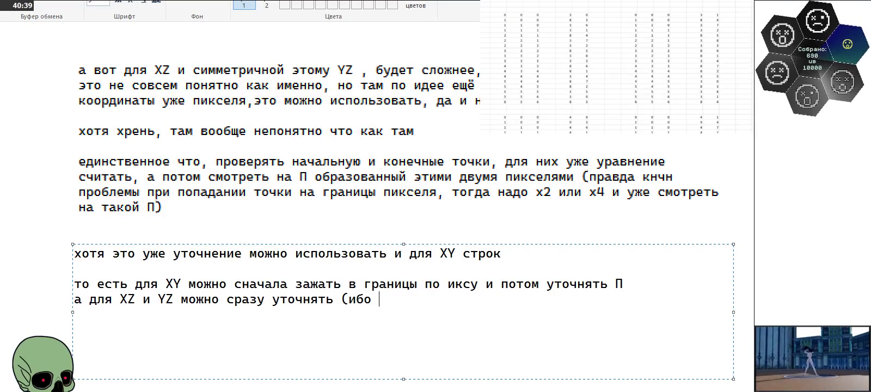
{"action": "type", "text": " зажатия"}
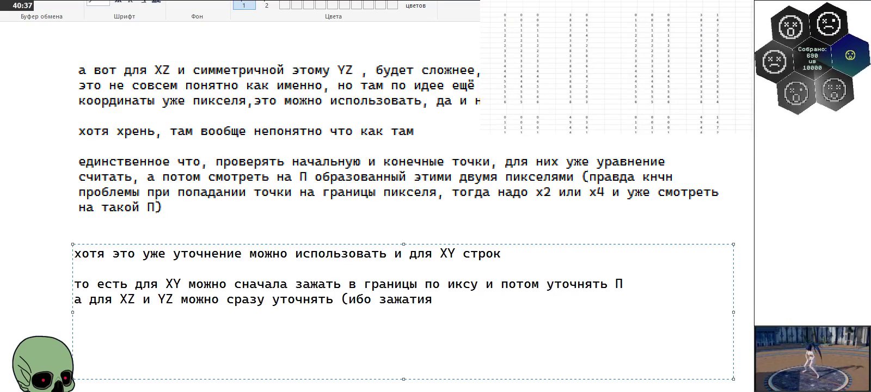
{"action": "type", "text": " там "}
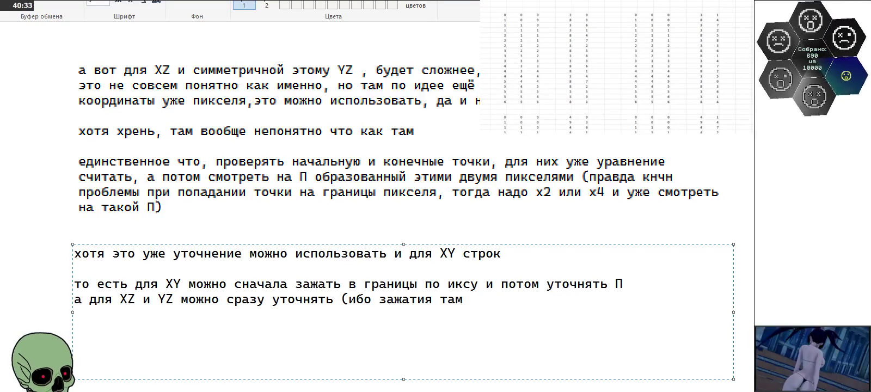
{"action": "type", "text": "оч сложно будет запро"}
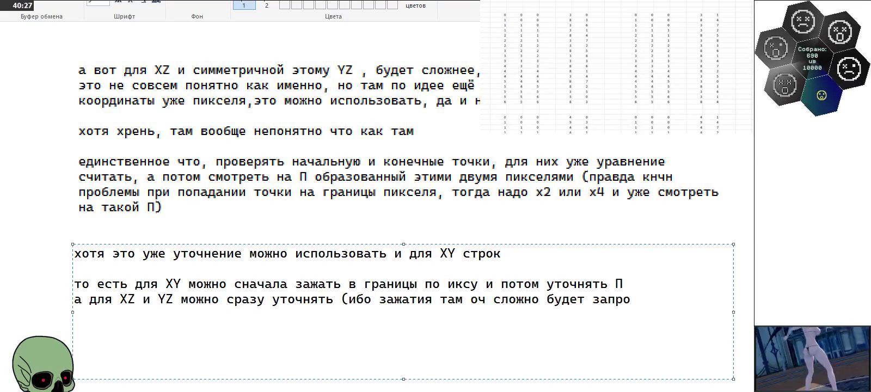
{"action": "type", "text": "гать"}
{"action": "type", "text": " да и пока немо"}
{"action": "key", "text": "BackSpace"}
{"action": "key", "text": "BackSpace"}
{"action": "type", "text": "по"}
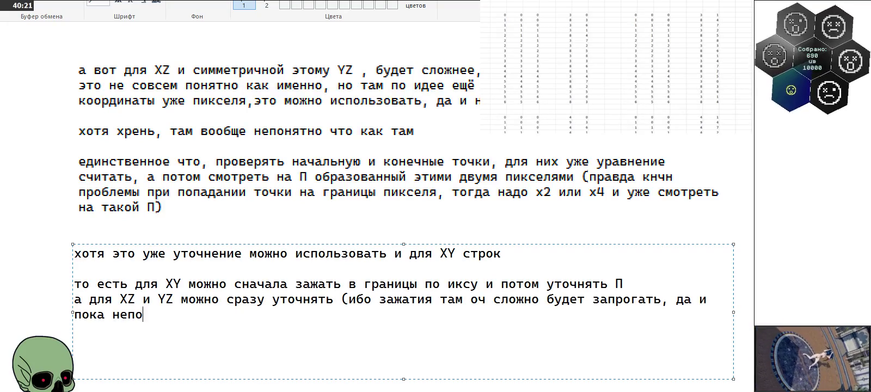
{"action": "type", "text": "нятно как именно корректно это сдлеать"}
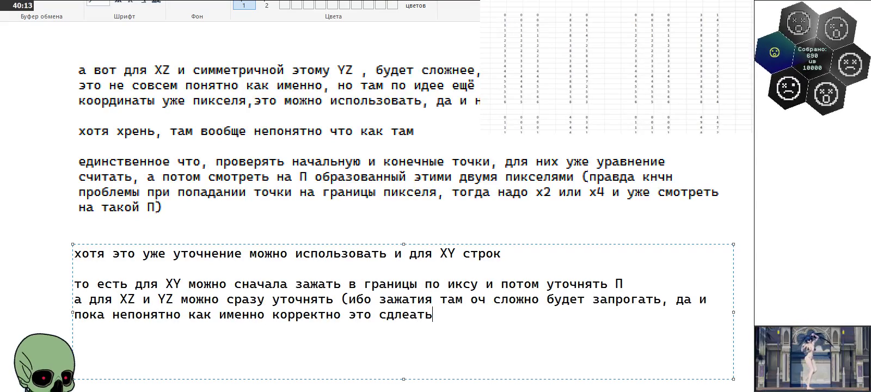
{"action": "key", "text": "BackSpace"}
{"action": "key", "text": "BackSpace"}
{"action": "key", "text": "BackSpace"}
{"action": "key", "text": "BackSpace"}
{"action": "type", "text": "елат"}
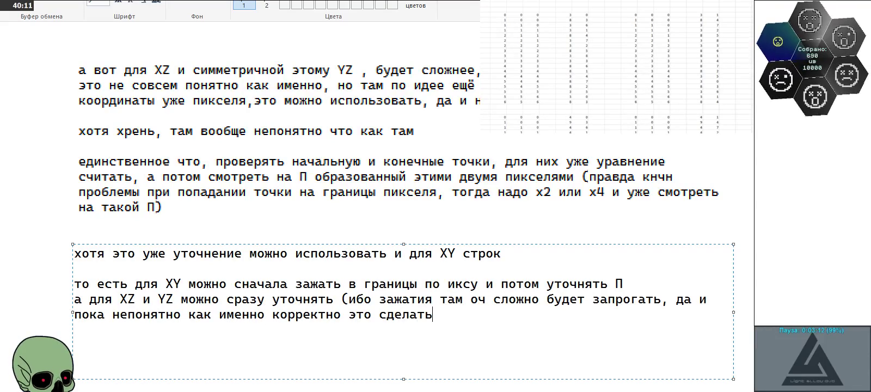
{"action": "type", "text": "ь0"}
{"action": "key", "text": "BackSpace"}
{"action": "type", "text": ")"}
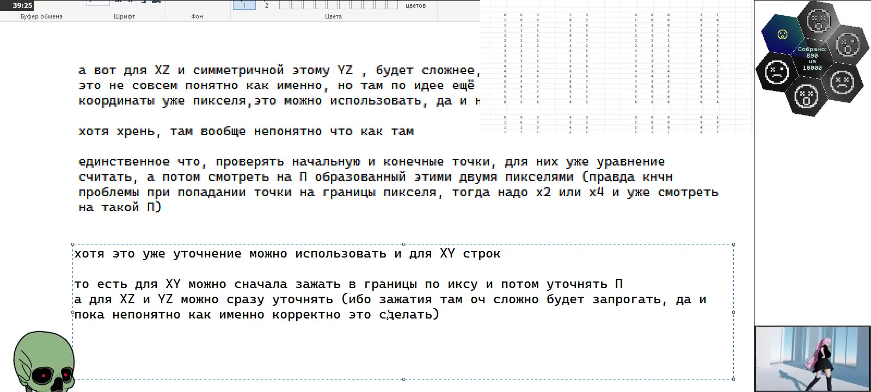
Step: Commit the XY/XZ/YZ refinement note and scroll down to review the notes
{"action": "left_click", "coordinate": [362, 174]}
{"action": "scroll", "coordinate": [350, 209], "scroll_direction": "down", "scroll_amount": 3}
{"action": "scroll", "coordinate": [350, 208], "scroll_direction": "down", "scroll_amount": 3}
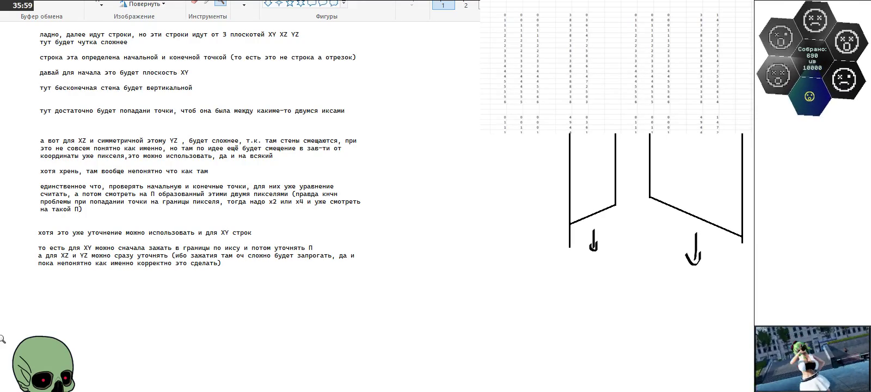
{"action": "left_click", "coordinate": [145, 277]}
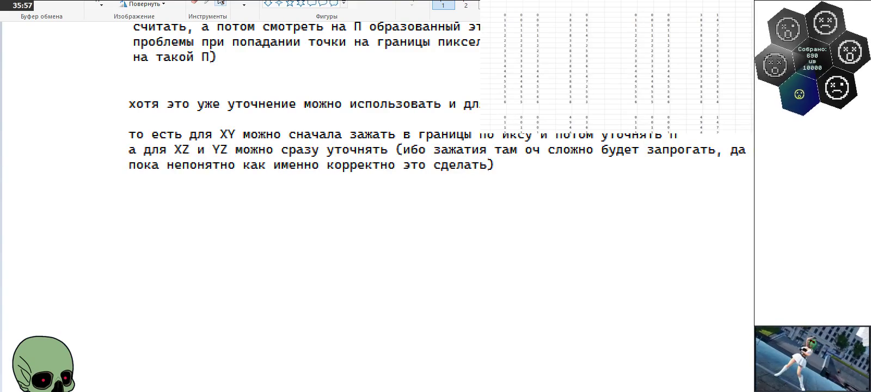
Step: Add and commit a note: for segment points clamp XY before computing, compute XZ and XY directly
{"action": "left_click", "coordinate": [131, 231]}
{"action": "type", "text": "также и когда"}
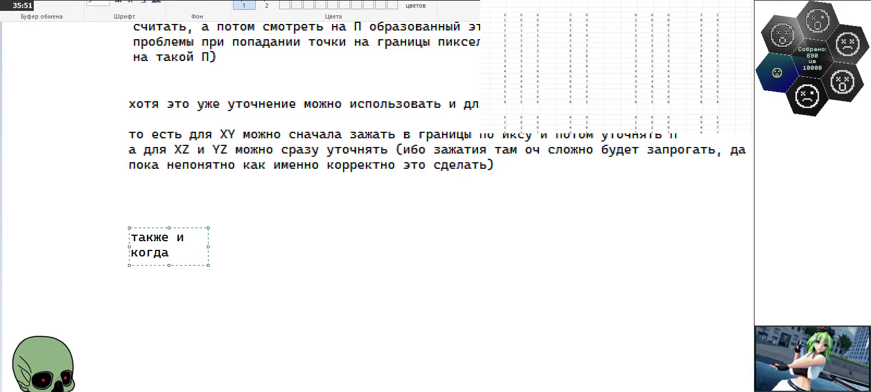
{"action": "left_click_drag", "start_coordinate": [207, 264], "coordinate": [740, 364]}
{"action": "type", "text": "будем брать точки из отрезко"}
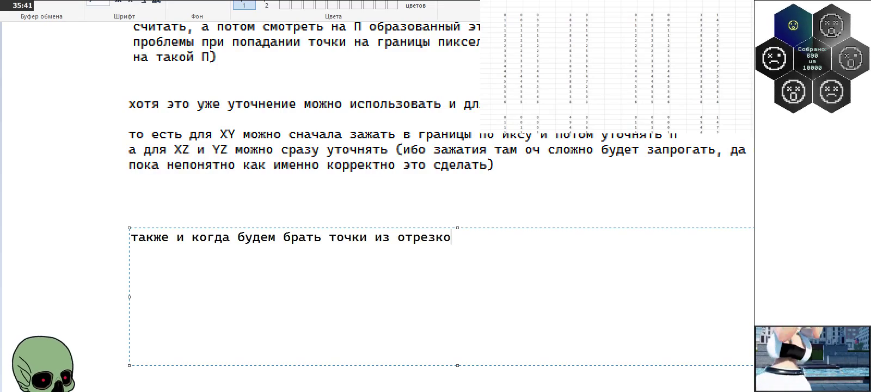
{"action": "type", "text": "в, для XY "}
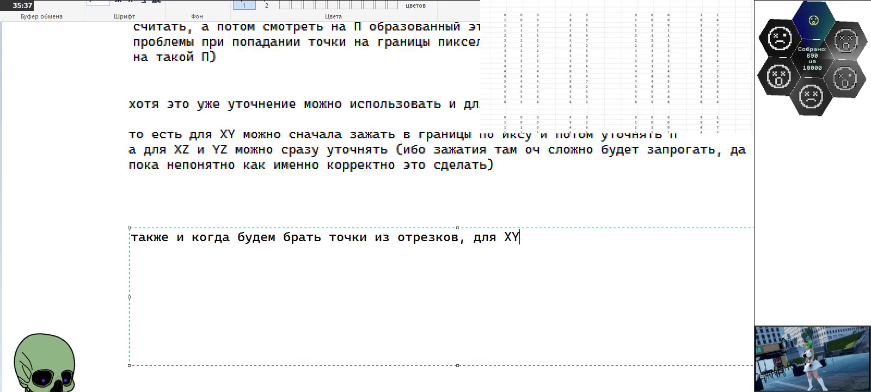
{"action": "type", "text": "можно зажим"}
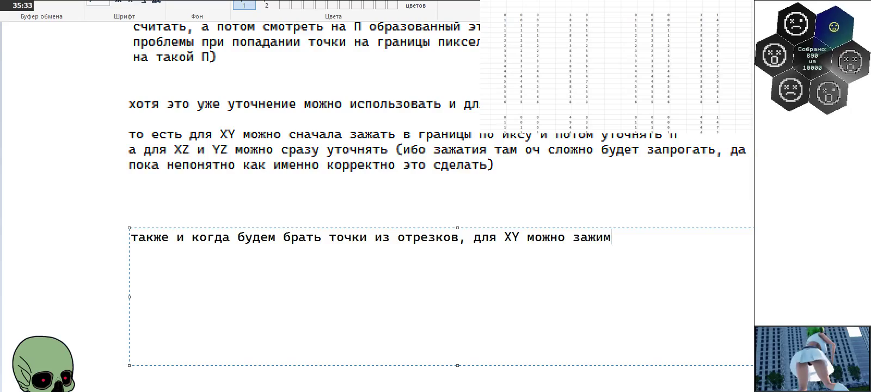
{"action": "type", "text": "ать и "}
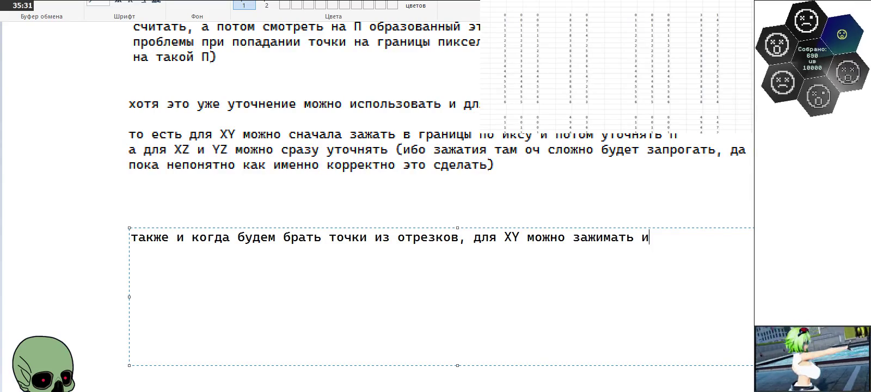
{"action": "type", "text": "потом "}
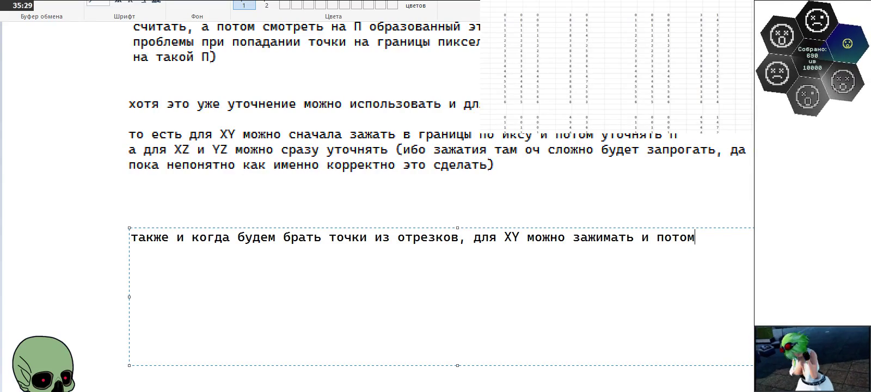
{"action": "type", "text": "считать"}
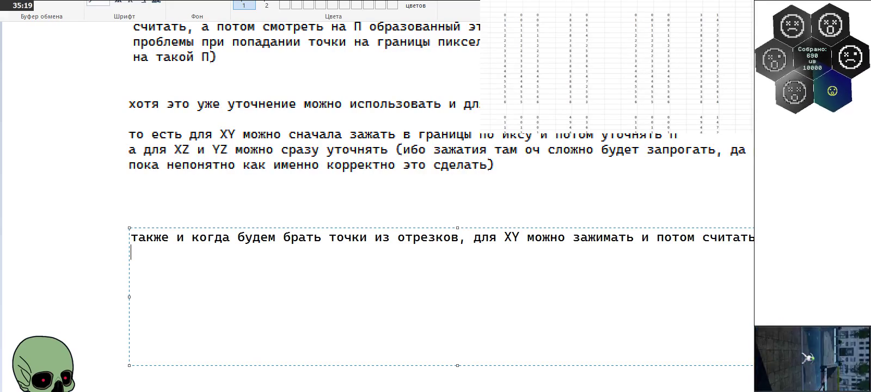
{"action": "type", "text": "для "}
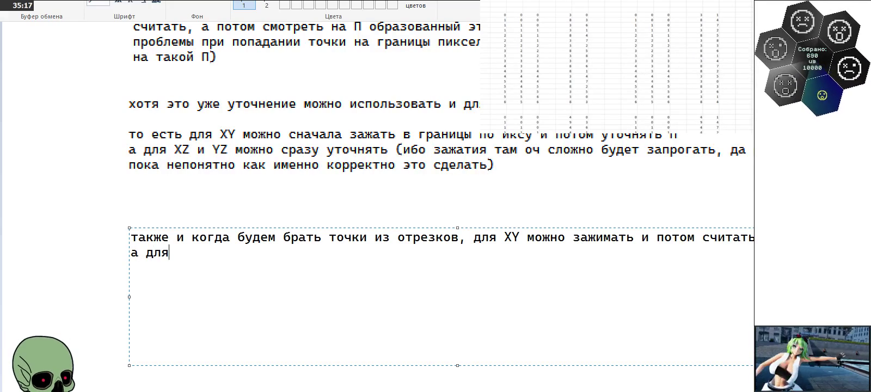
{"action": "type", "text": "XZ "}
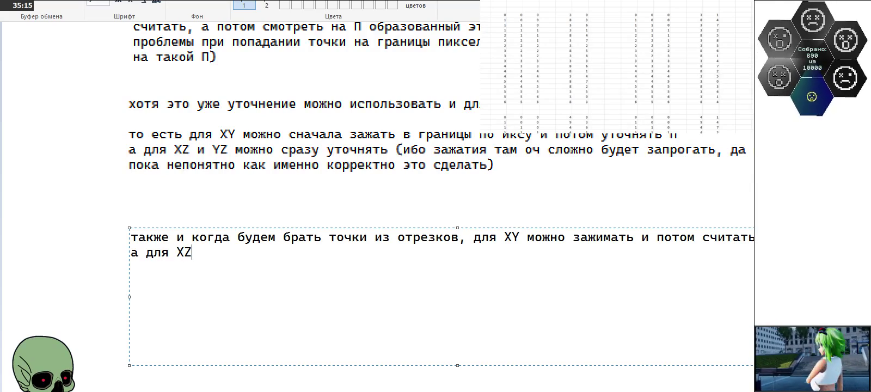
{"action": "type", "text": "и"}
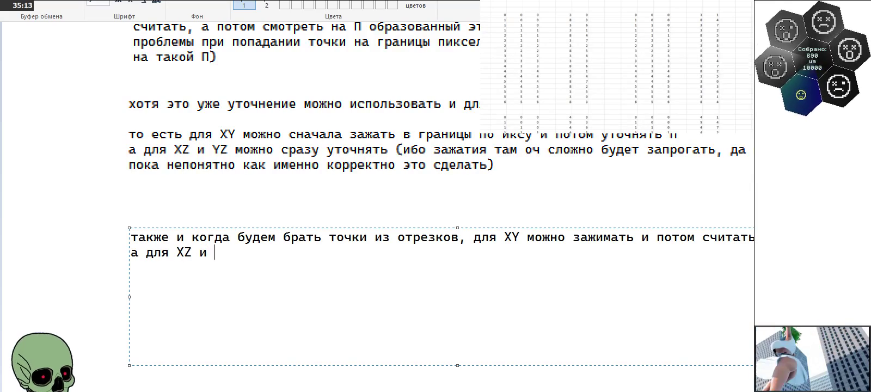
{"action": "type", "text": " XY "}
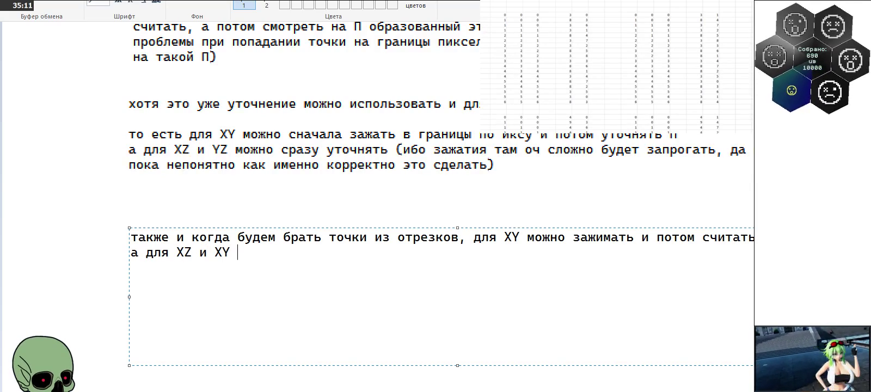
{"action": "type", "text": "сразу считать"}
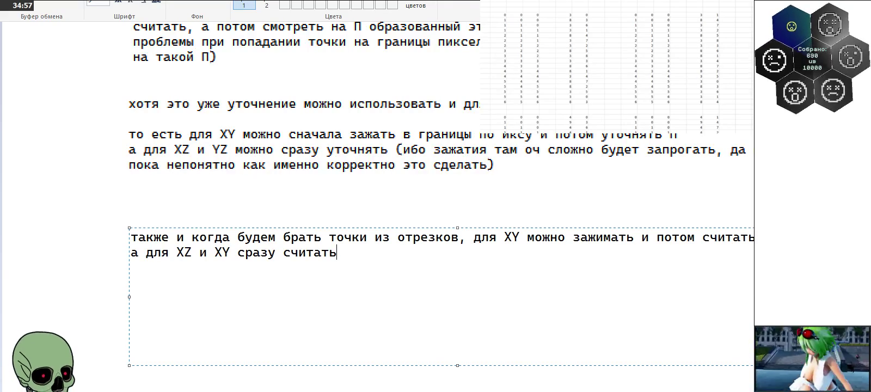
{"action": "left_click", "coordinate": [76, 242]}
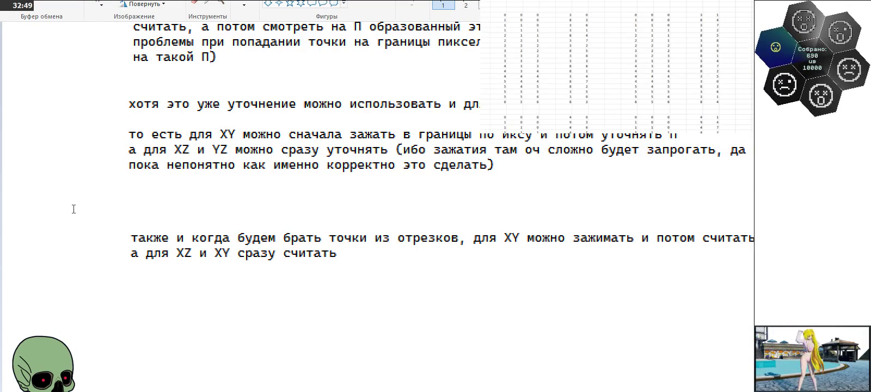
Step: Zoom out and add the committed question 'так, ну это всё конечно хорошо, но на каком моментк то таблицу то использовать?'
{"action": "left_click", "coordinate": [225, 8]}
{"action": "right_click", "coordinate": [189, 181]}
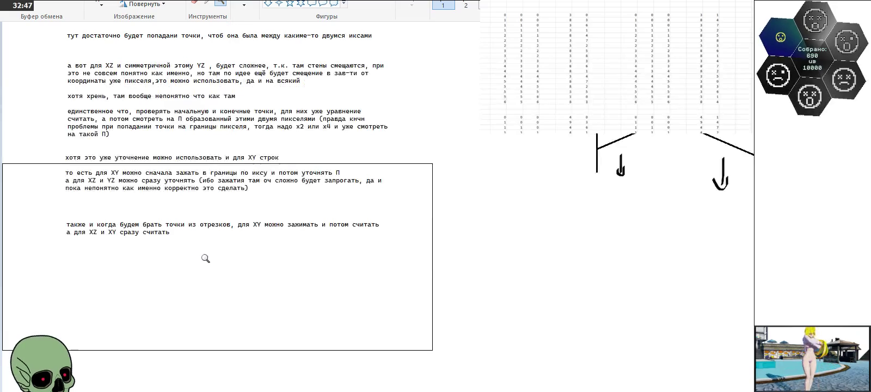
{"action": "left_click", "coordinate": [196, 7]}
{"action": "left_click", "coordinate": [65, 271]}
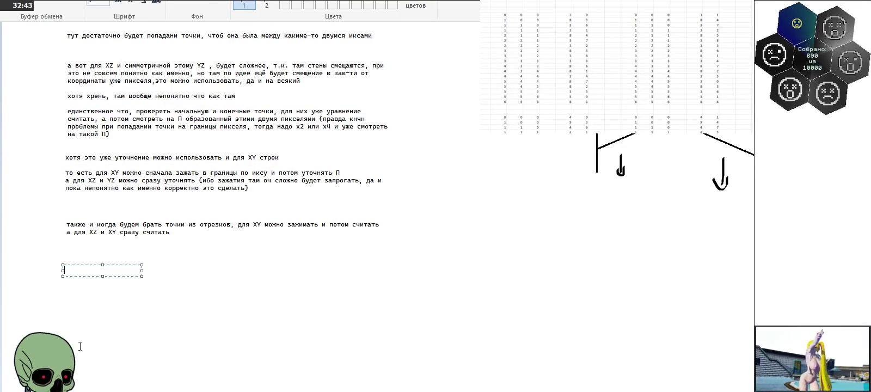
{"action": "left_click_drag", "start_coordinate": [140, 276], "coordinate": [403, 350]}
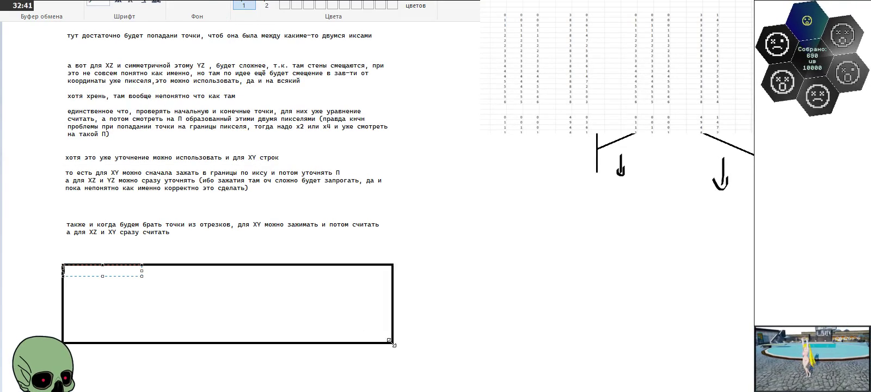
{"action": "type", "text": "так, ну это всё конечно"}
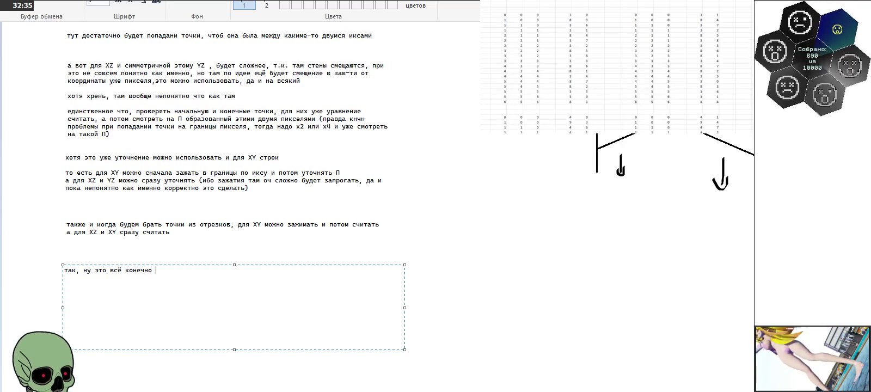
{"action": "type", "text": " хорошо, но на как"}
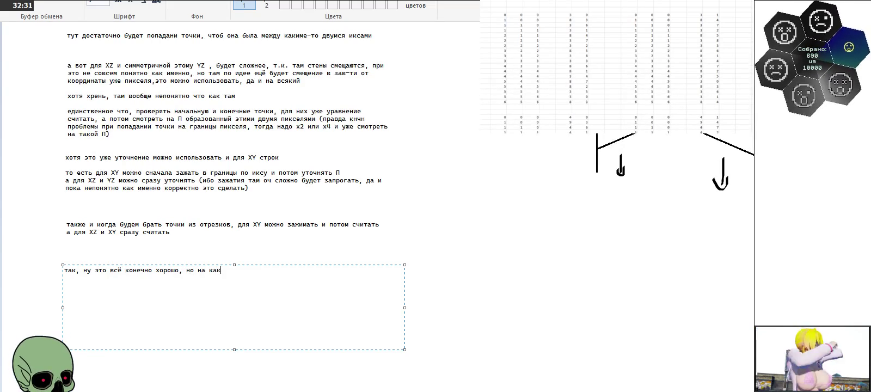
{"action": "type", "text": "ом мо"}
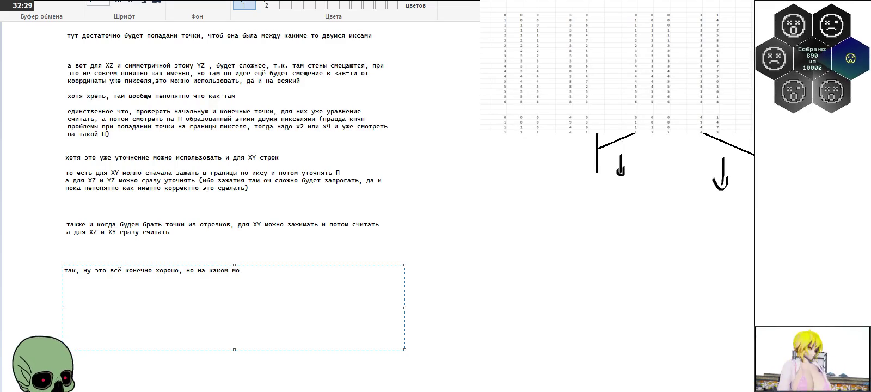
{"action": "type", "text": "ментк то таблицу то использовать?"}
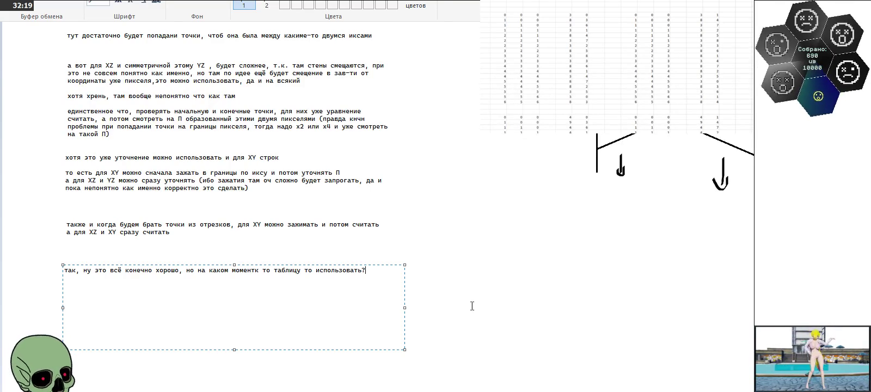
{"action": "left_click", "coordinate": [498, 255]}
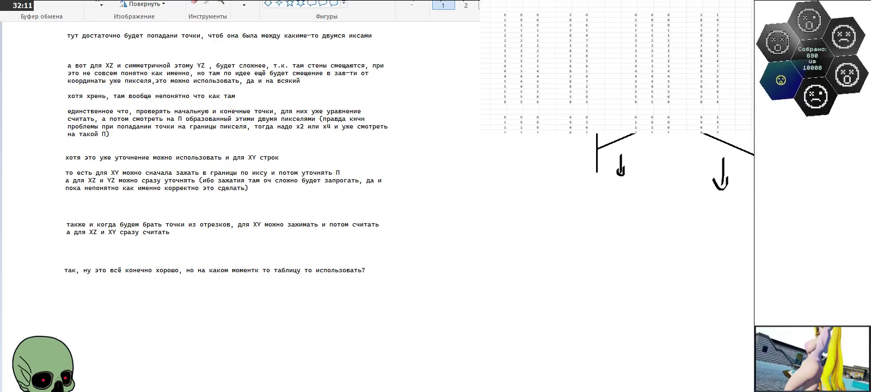
Step: Select the top-left block of numbers in the offset table, reselecting it once
{"action": "left_click_drag", "start_coordinate": [491, 14], "coordinate": [587, 102]}
{"action": "left_click", "coordinate": [550, 47]}
{"action": "left_click_drag", "start_coordinate": [491, 15], "coordinate": [587, 102]}
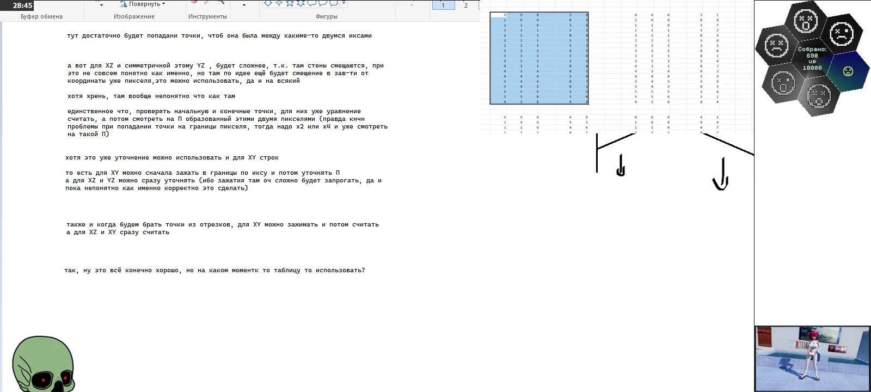
Step: Start a note below the table question: after the calculations, we see which cube the point lands in
{"action": "left_click", "coordinate": [64, 281]}
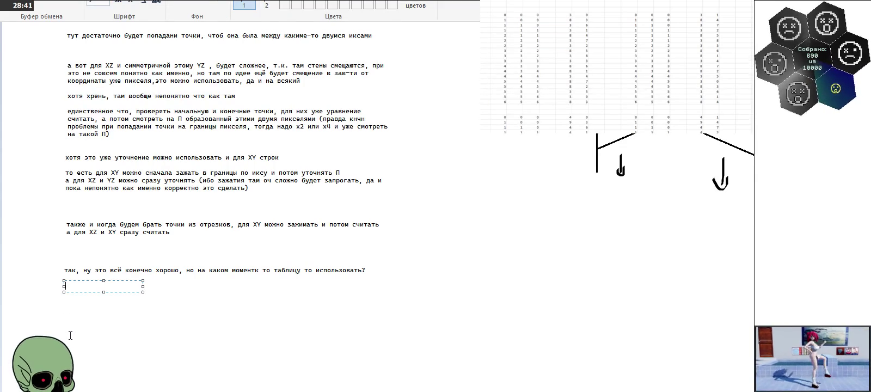
{"action": "type", "text": "как как"}
{"action": "type", "text": "сути она ра"}
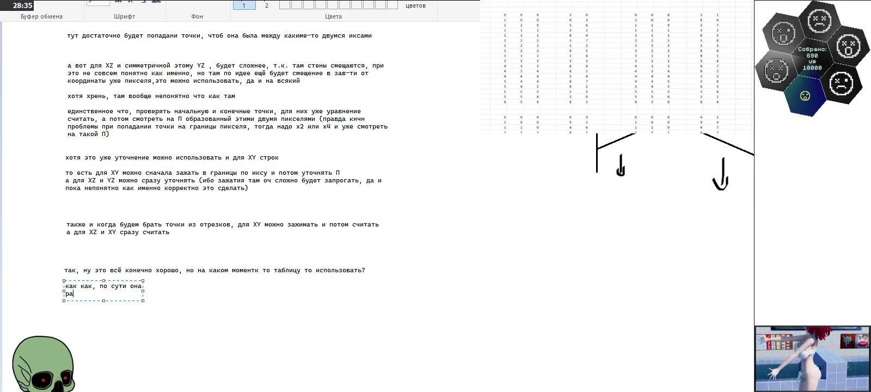
{"action": "type", "text": "считана, "}
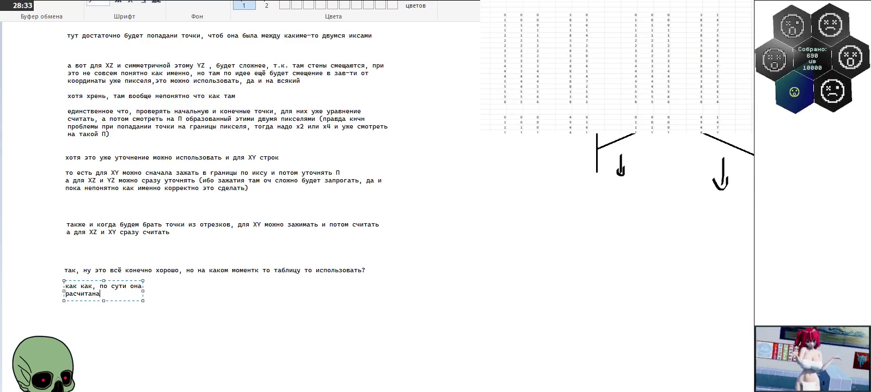
{"action": "type", "text": "что мы "}
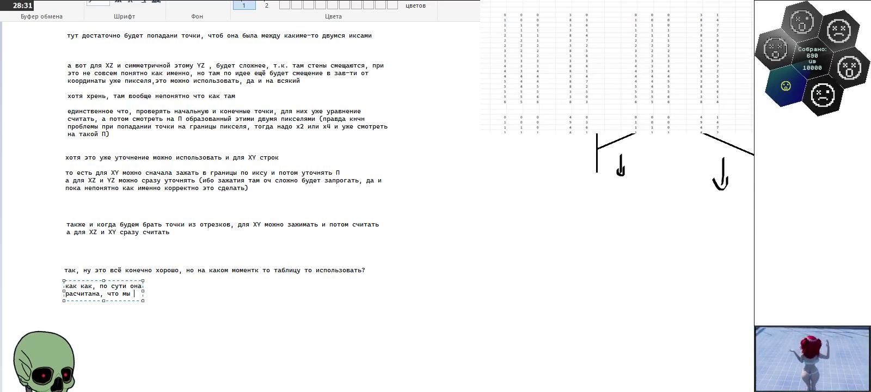
{"action": "type", "text": "точкой попадаем"}
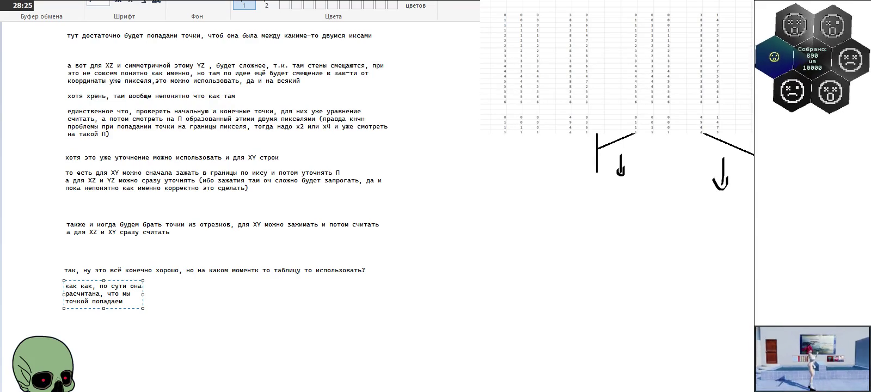
{"action": "key", "text": "BackSpace"}
{"action": "key", "text": "BackSpace"}
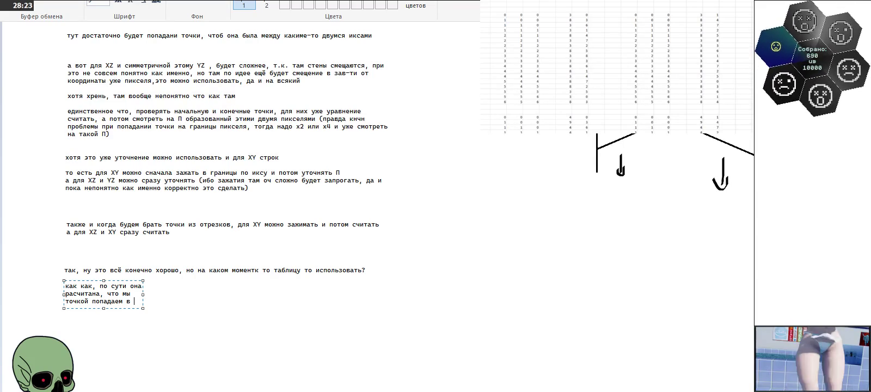
{"action": "type", "text": "куб"}
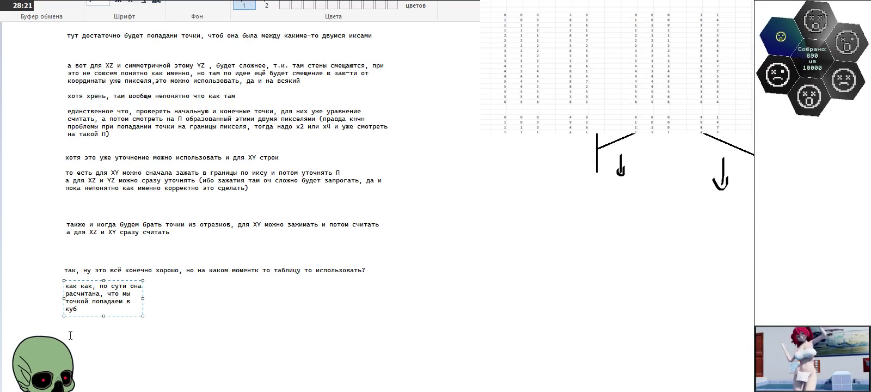
{"action": "type", "text": ", а да"}
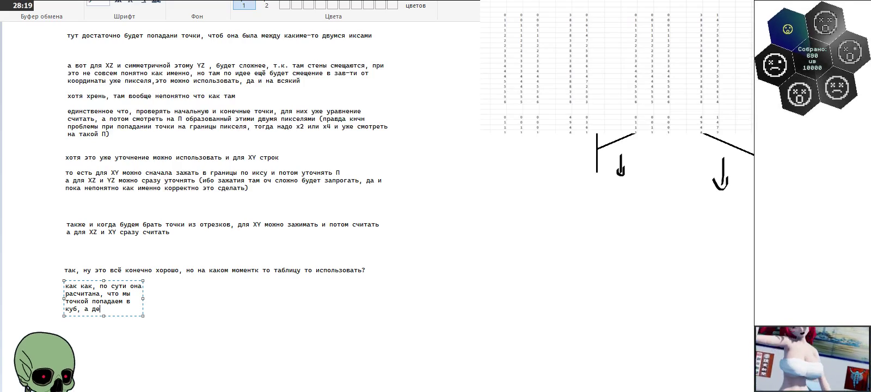
{"action": "type", "text": "лее показ"}
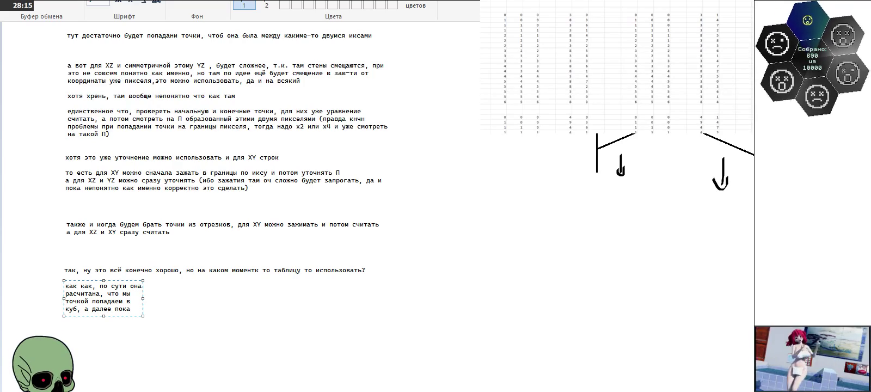
{"action": "type", "text": "ывае"}
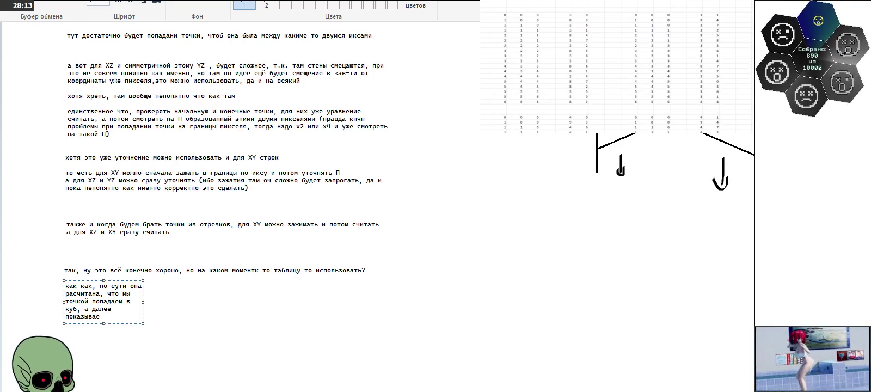
{"action": "key", "text": "BackSpace"}
{"action": "key", "text": "BackSpace"}
{"action": "key", "text": "BackSpace"}
{"action": "key", "text": "BackSpace"}
{"action": "key", "text": "BackSpace"}
{"action": "key", "text": "BackSpace"}
{"action": "key", "text": "BackSpace"}
{"action": "key", "text": "BackSpace"}
{"action": "key", "text": "BackSpace"}
{"action": "key", "text": "BackSpace"}
{"action": "key", "text": "BackSpace"}
{"action": "key", "text": "BackSpace"}
{"action": "key", "text": "BackSpace"}
{"action": "type", "text": "чк"}
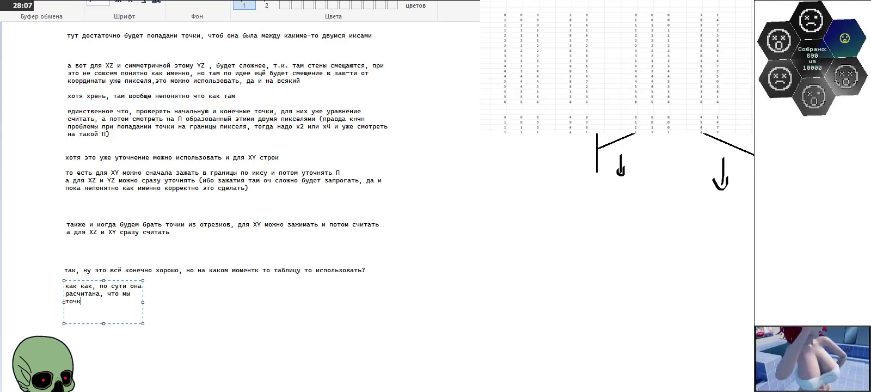
{"action": "type", "text": "ой попадае"}
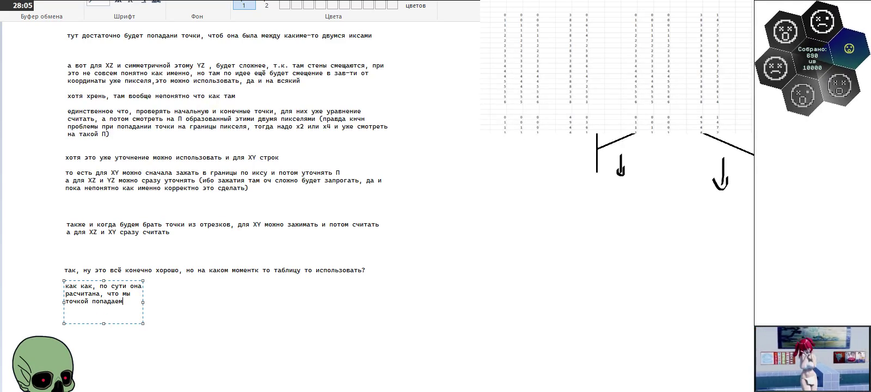
{"action": "type", "text": "м "}
{"action": "type", "text": "в ку"}
{"action": "type", "text": "б какой-"}
{"action": "type", "text": "то там."}
{"action": "type", "text": " ну то есть сдела"}
{"action": "type", "text": "ли"}
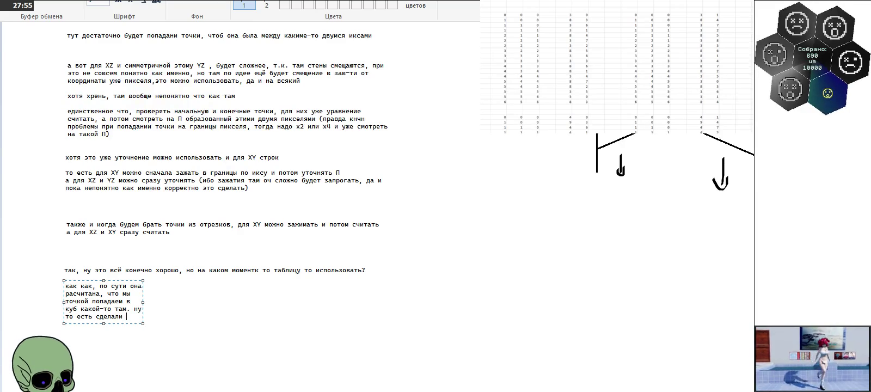
{"action": "type", "text": " вычисления"}
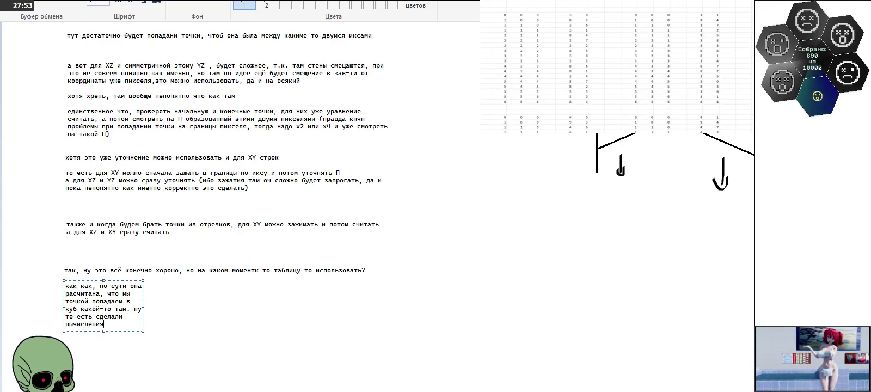
{"action": "type", "text": ", увидели в какой куб попало"}
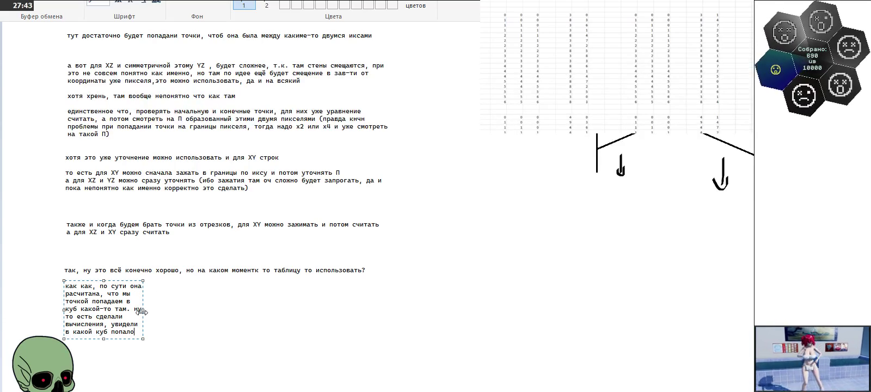
Step: Widen the note and add that the point's pixels are projected onto the original cube set to 000
{"action": "left_click_drag", "start_coordinate": [143, 310], "coordinate": [366, 311]}
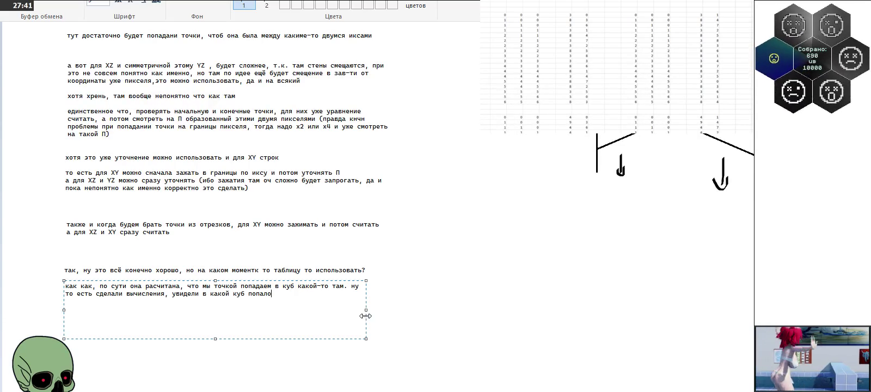
{"action": "type", "text": ", "}
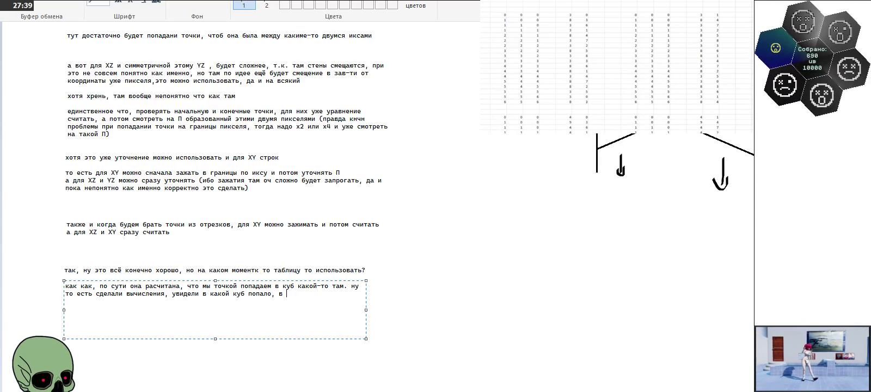
{"action": "type", "text": "в какой "}
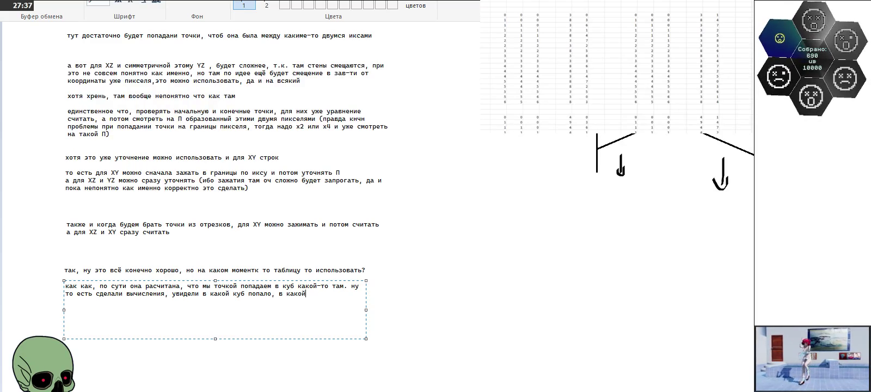
{"action": "type", "text": "или "}
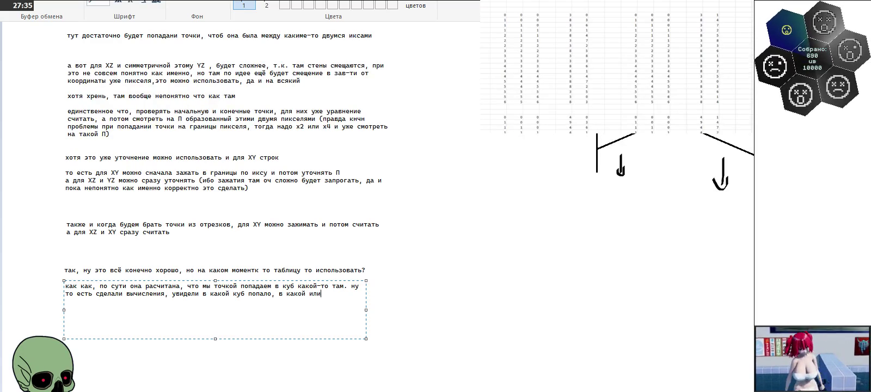
{"action": "type", "text": "какие пиксели "}
{"action": "type", "text": "локально может з"}
{"action": "type", "text": "анимать точк"}
{"action": "type", "text": "а, ну и вот"}
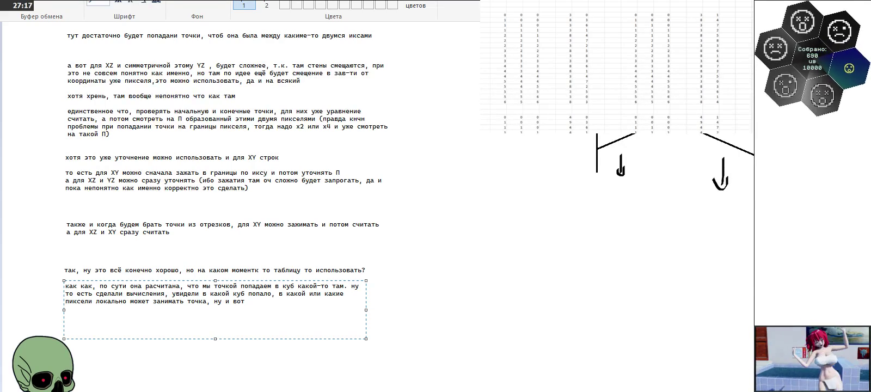
{"action": "type", "text": "отом перено"}
{"action": "key", "text": "BackSpace"}
{"action": "key", "text": "BackSpace"}
{"action": "type", "text": "осим это проек"}
{"action": "type", "text": "ционно на на"}
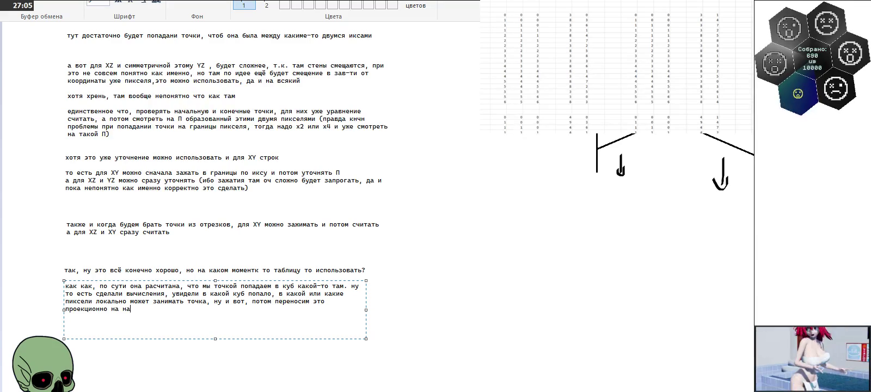
{"action": "type", "text": "ш исходный куб"}
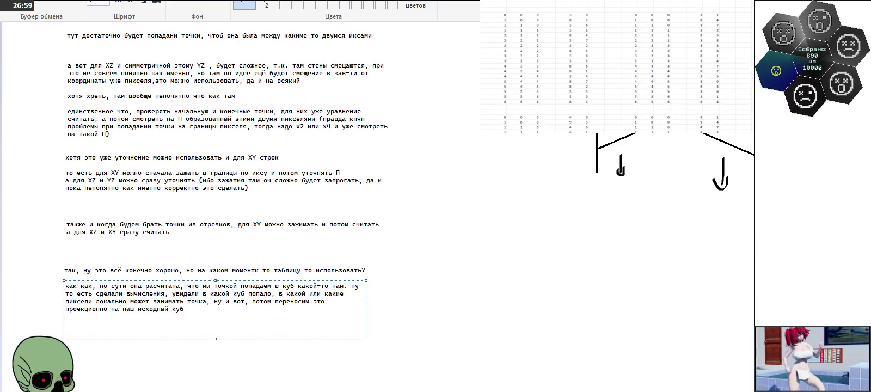
{"action": "type", "text": ", у"}
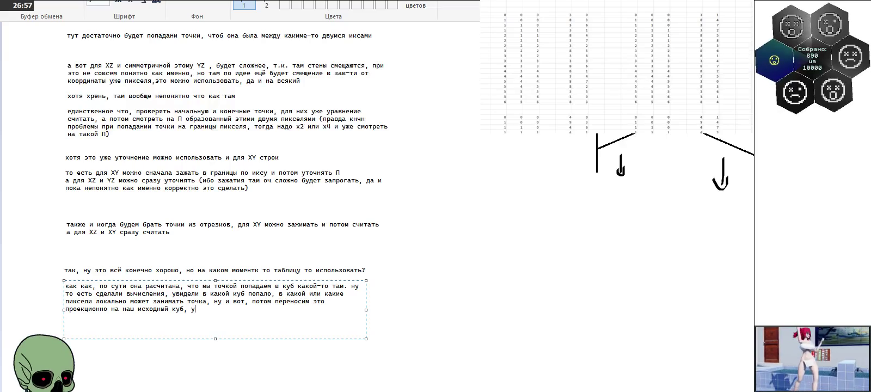
{"action": "type", "text": "читывая"}
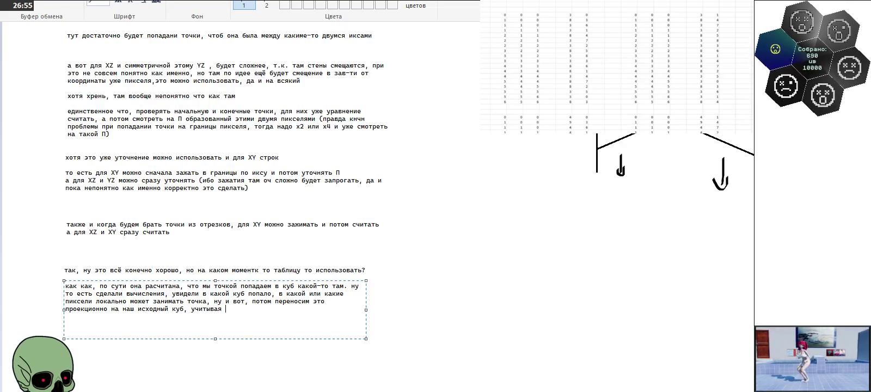
{"action": "type", "text": " что мы для него сразу постаили 000 )("}
Step: Add the aside that examining cube 510 requires offsets of -5 and -1, then commit the text
{"action": "key", "text": "BackSpace"}
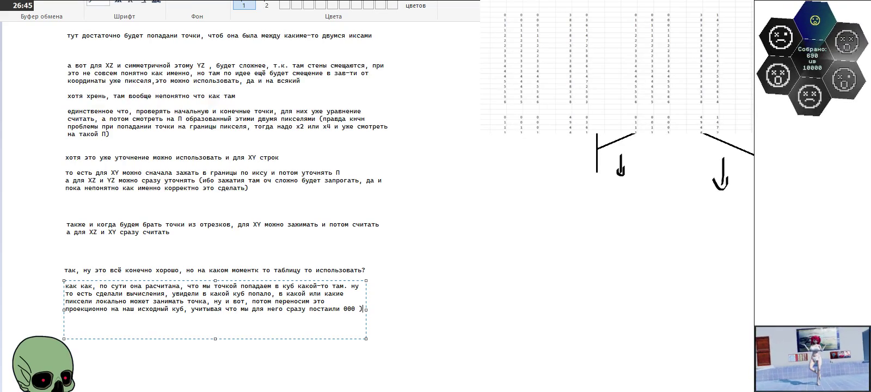
{"action": "key", "text": "BackSpace"}
{"action": "type", "text": "(ну то есть если мы сейчас исследуем какой"}
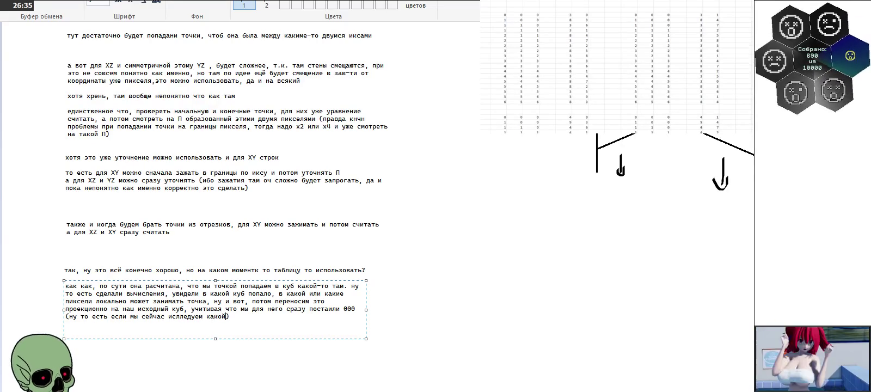
{"action": "type", "text": "-то "}
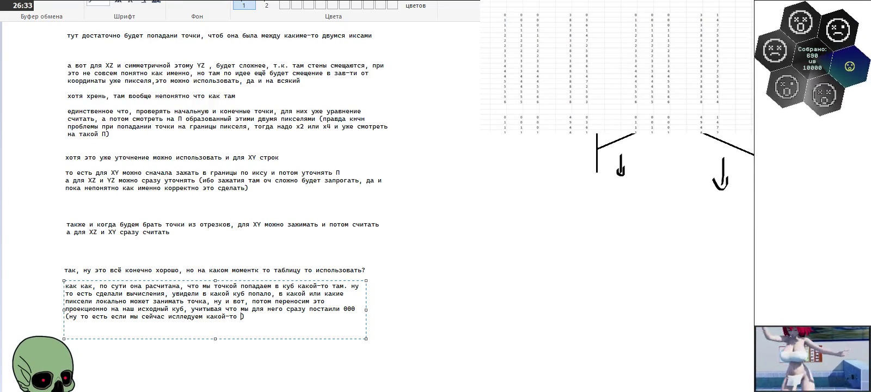
{"action": "type", "text": "5-1-"}
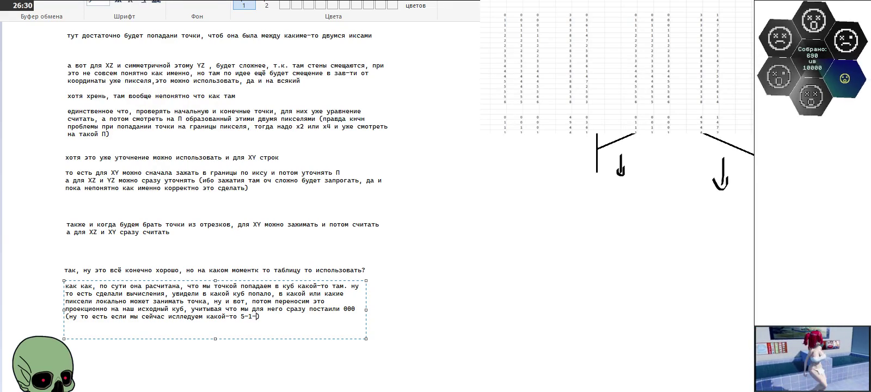
{"action": "key", "text": "Left"}
{"action": "key", "text": "BackSpace"}
{"action": "type", "text": "0, то на"}
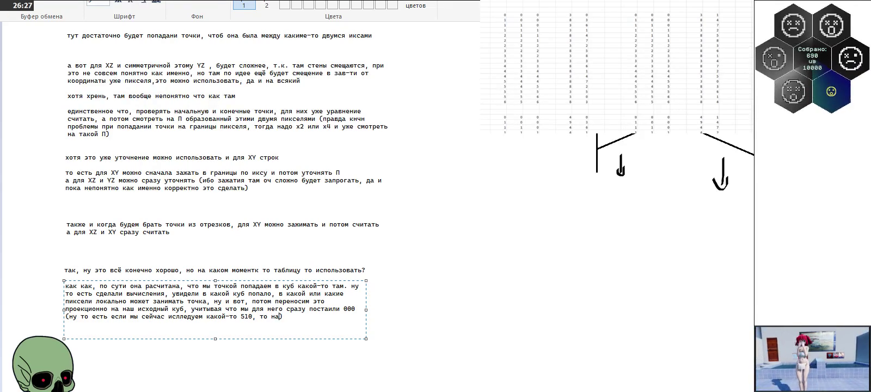
{"action": "type", "text": "до будет длеа"}
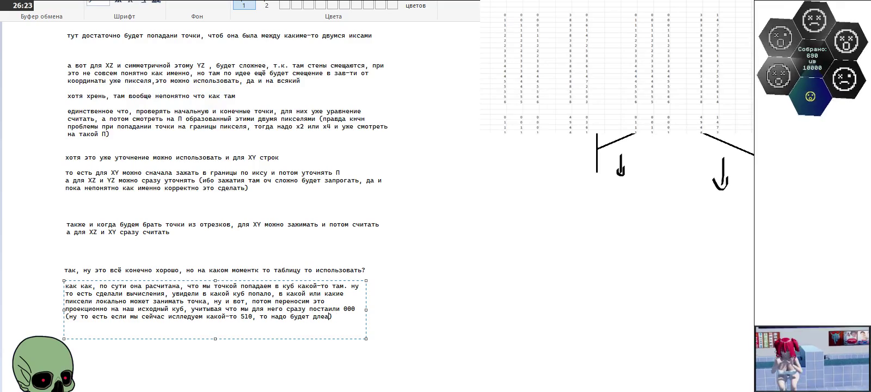
{"action": "key", "text": "BackSpace"}
{"action": "key", "text": "BackSpace"}
{"action": "key", "text": "BackSpace"}
{"action": "type", "text": "ел"}
{"action": "key", "text": "BackSpace"}
{"action": "key", "text": "BackSpace"}
{"action": "type", "text": "елать смещения"}
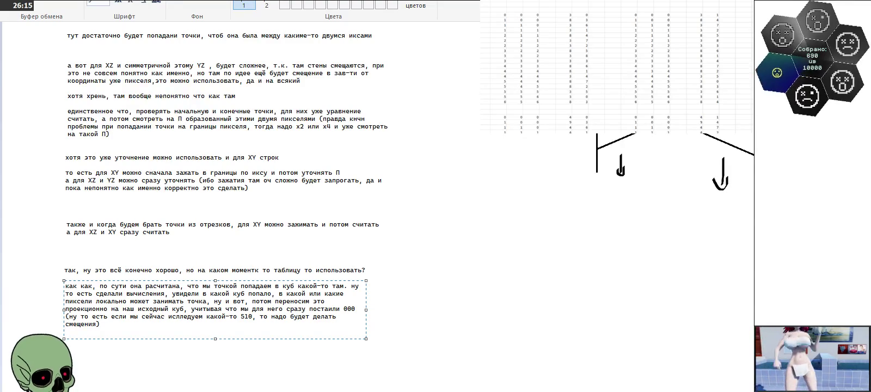
{"action": "type", "text": " на -5 и -1"}
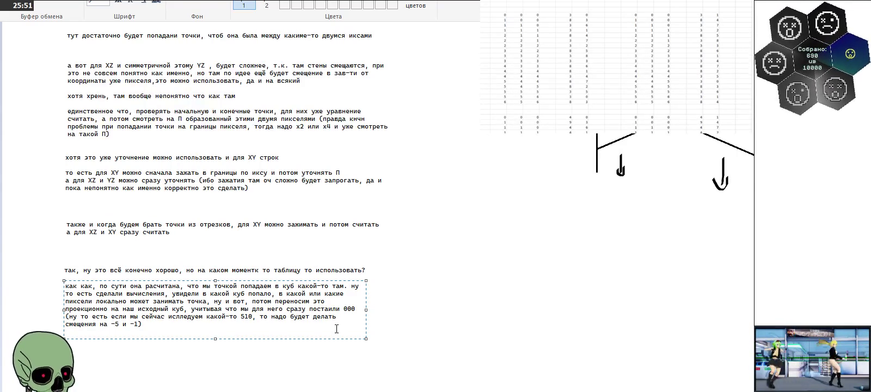
{"action": "left_click", "coordinate": [430, 277]}
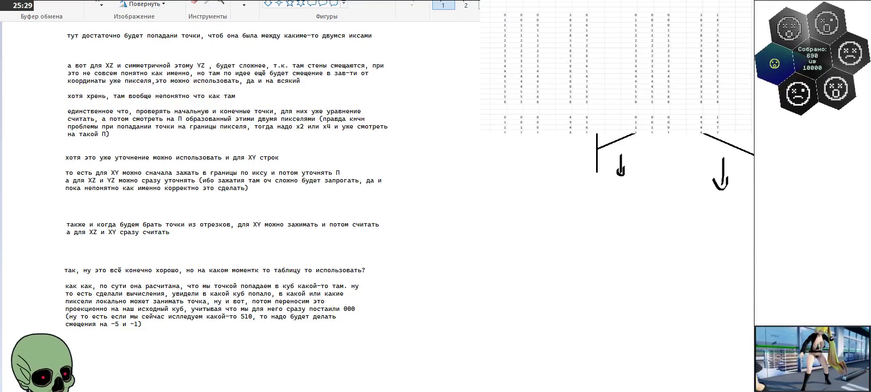
Step: Switch windows briefly, then scroll the canvas down below the finished paragraph
{"action": "key", "text": "alt+Tab"}
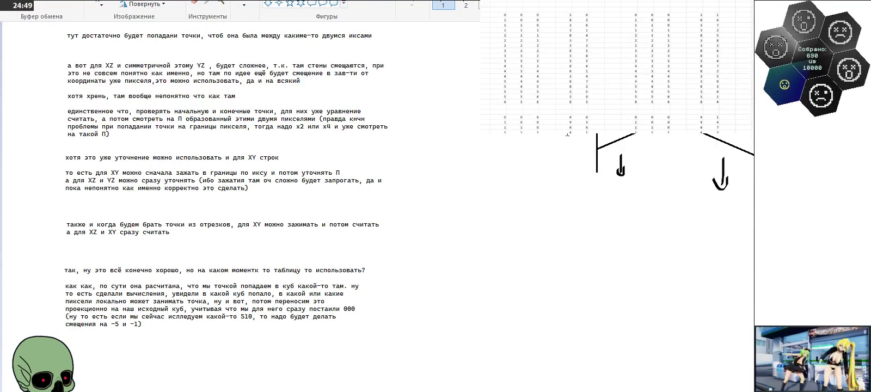
{"action": "scroll", "coordinate": [407, 128], "scroll_direction": "down", "scroll_amount": 4}
Step: Add a text box below the notes reading 'так всё же, что за код писать-то дальше?'
{"action": "left_click_drag", "start_coordinate": [66, 270], "coordinate": [145, 282]}
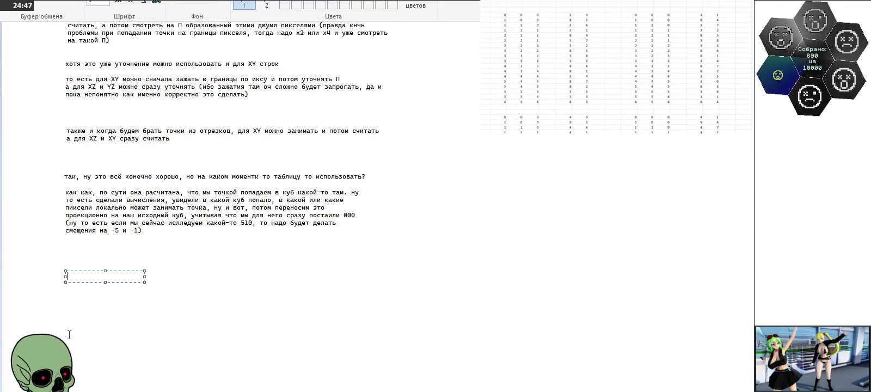
{"action": "type", "text": "так всё же, что за код писать"}
{"action": "key", "text": "BackSpace"}
{"action": "type", "text": "-то дальше?"}
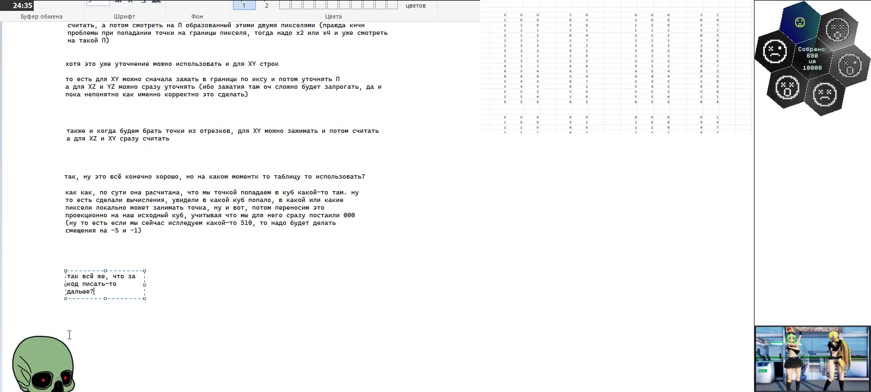
Step: Enlarge and raise the question box, then add the line about cubes or pixels triangles could occupy
{"action": "left_click_drag", "start_coordinate": [145, 298], "coordinate": [401, 331]}
{"action": "left_click_drag", "start_coordinate": [249, 271], "coordinate": [245, 255]}
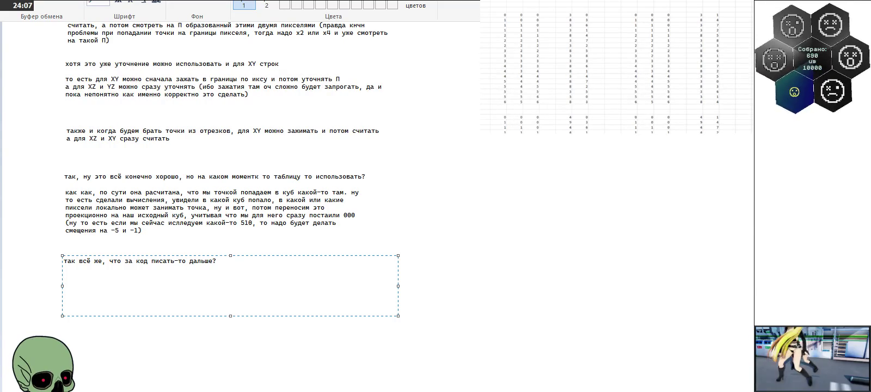
{"action": "type", "text": "ну понятное дле"}
{"action": "key", "text": "BackSpace"}
{"action": "key", "text": "BackSpace"}
{"action": "type", "text": "ело для тр"}
{"action": "type", "text": "-ков "}
{"action": "type", "text": "наьб"}
{"action": "key", "text": "BackSpace"}
{"action": "key", "text": "BackSpace"}
{"action": "type", "text": "бор кубов или"}
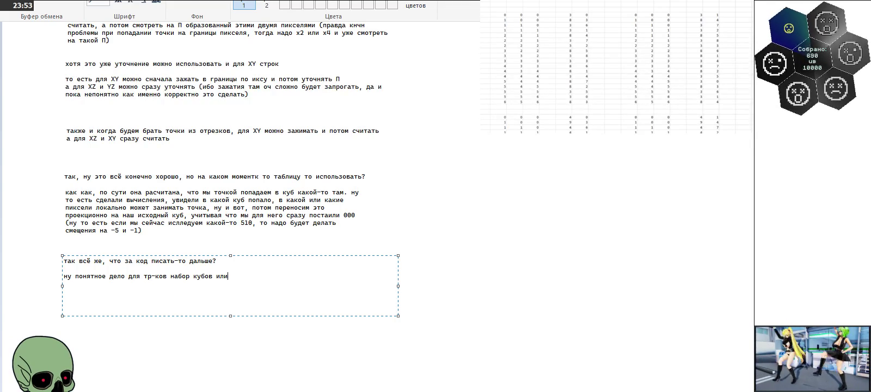
{"action": "type", "text": " пикселей, которые чисто в "}
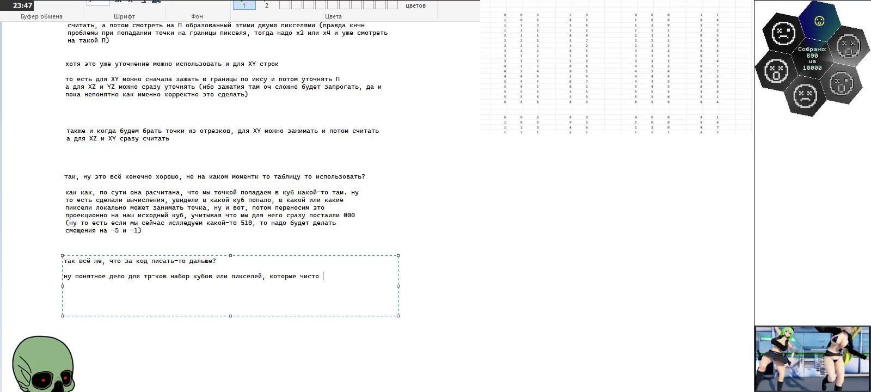
{"action": "type", "text": "теории могу"}
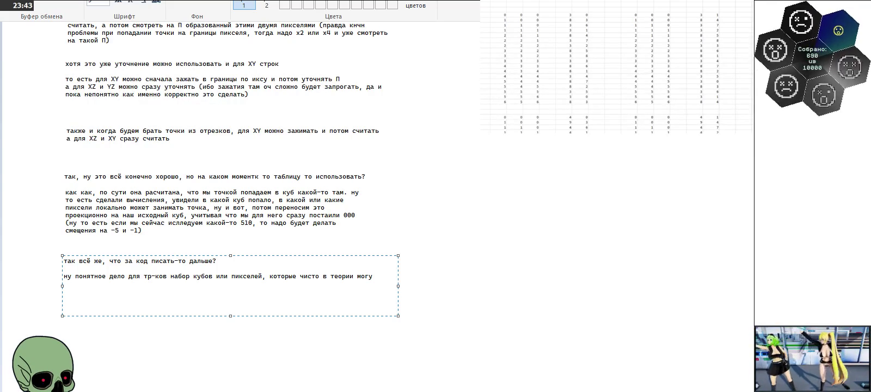
{"action": "type", "text": "т занимать"}
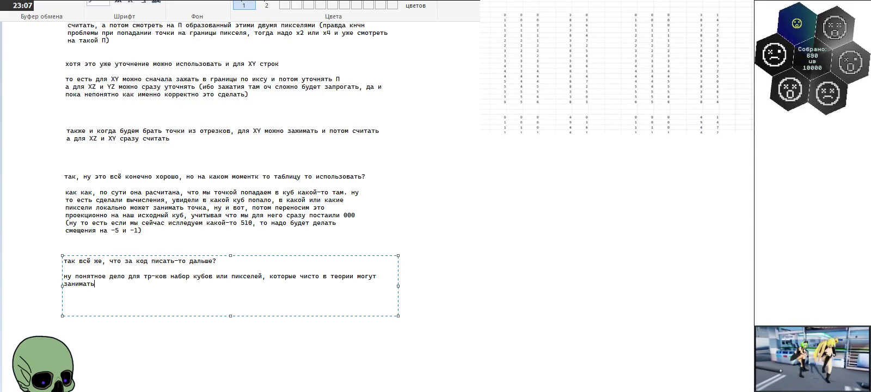
{"action": "key", "text": "Return"}
{"action": "key", "text": "Return"}
Step: Type the bracketed aside '(кстати...' about fractalisation offsets the author is too lazy to work through
{"action": "type", "text": "(ктста"}
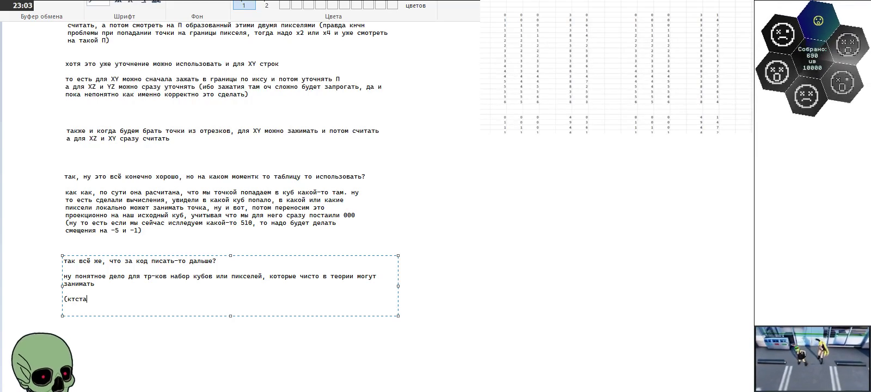
{"action": "key", "text": "BackSpace"}
{"action": "key", "text": "BackSpace"}
{"action": "key", "text": "BackSpace"}
{"action": "type", "text": "тати"}
{"action": "key", "text": "BackSpace"}
{"action": "key", "text": "BackSpace"}
{"action": "key", "text": "BackSpace"}
{"action": "key", "text": "BackSpace"}
{"action": "key", "text": "BackSpace"}
{"action": "type", "text": "стати, там"}
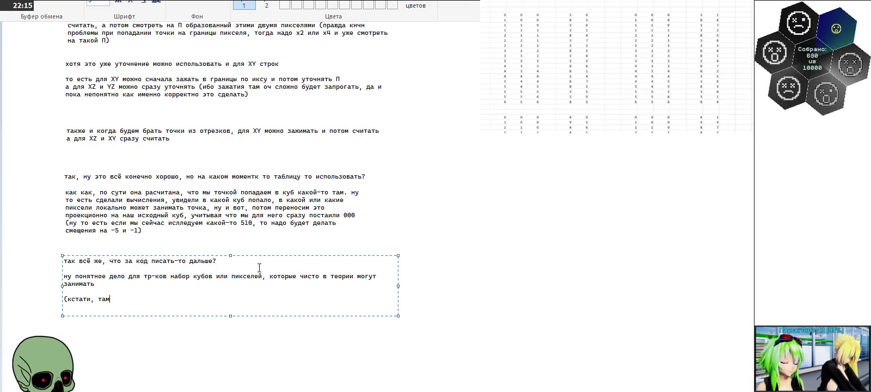
{"action": "type", "text": "могут быть из-за фрактализации всёж неустановленные смещения, прораба"}
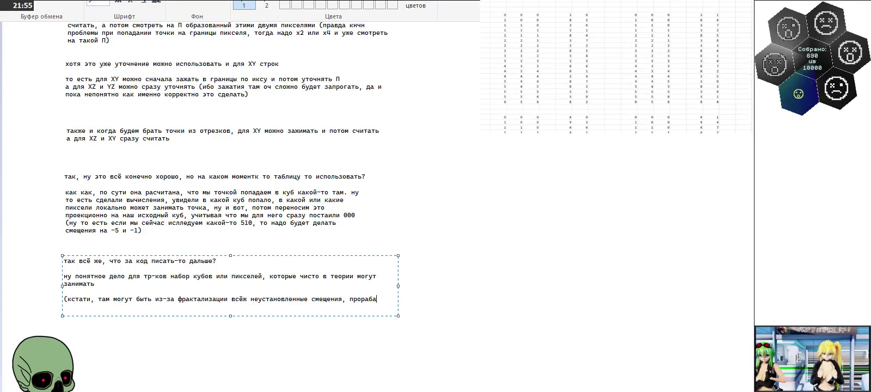
{"action": "type", "text": "тывать которые мне лень"}
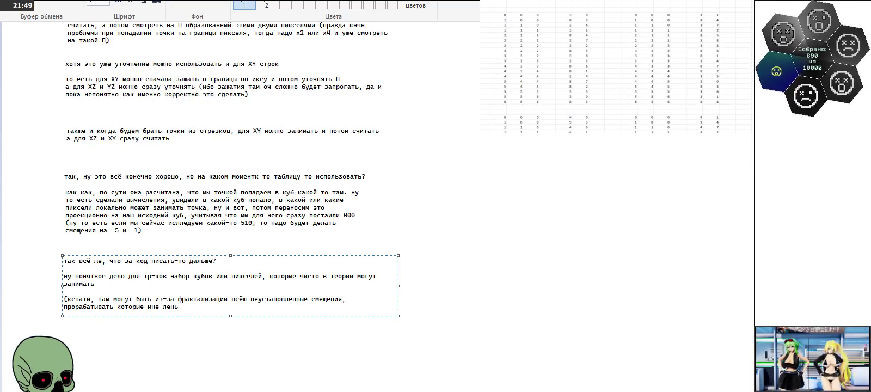
{"action": "type", "text": ", тако"}
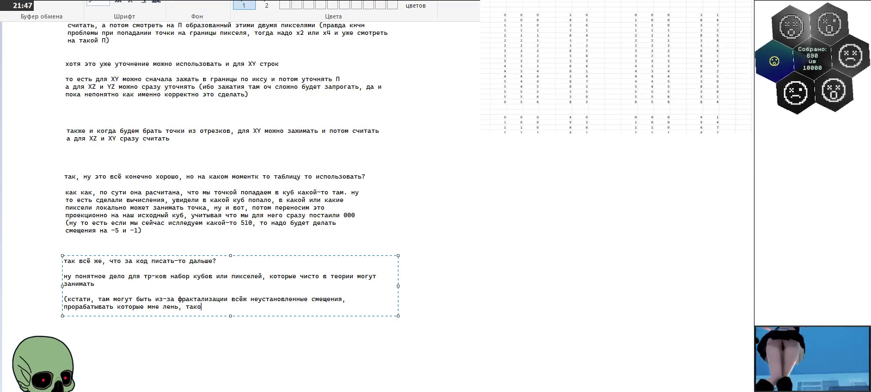
{"action": "key", "text": "BackSpace"}
{"action": "type", "text": "-то при"}
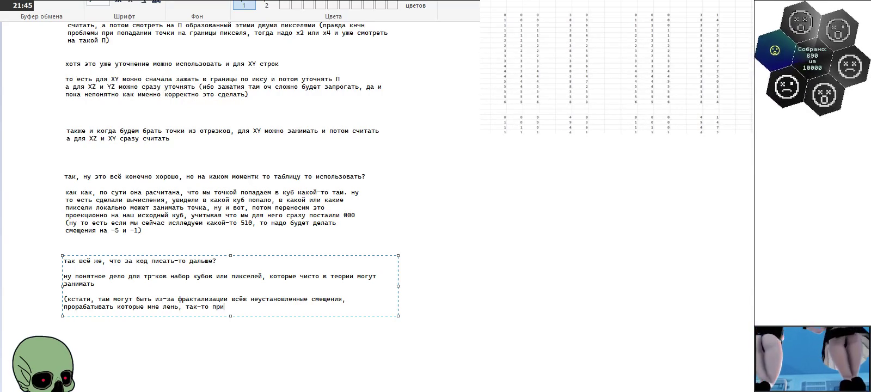
{"action": "type", "text": "вет"}
Step: Add that rounding or refinement by П might not work
{"action": "key", "text": "BackSpace"}
{"action": "type", "text": "дение"}
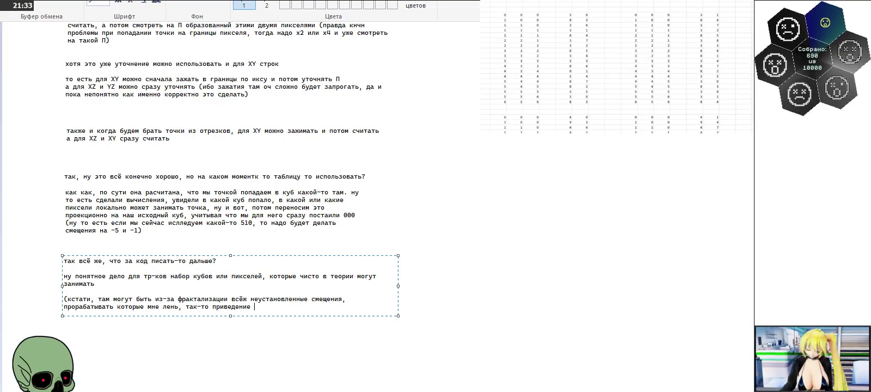
{"action": "type", "text": "или учтонение"}
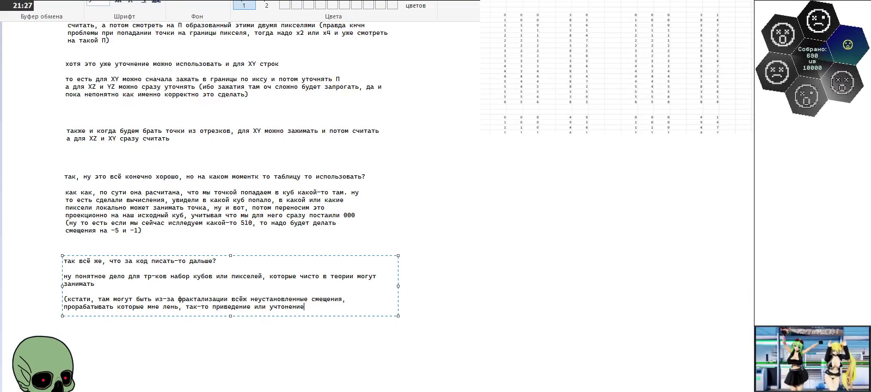
{"action": "type", "text": " по П "}
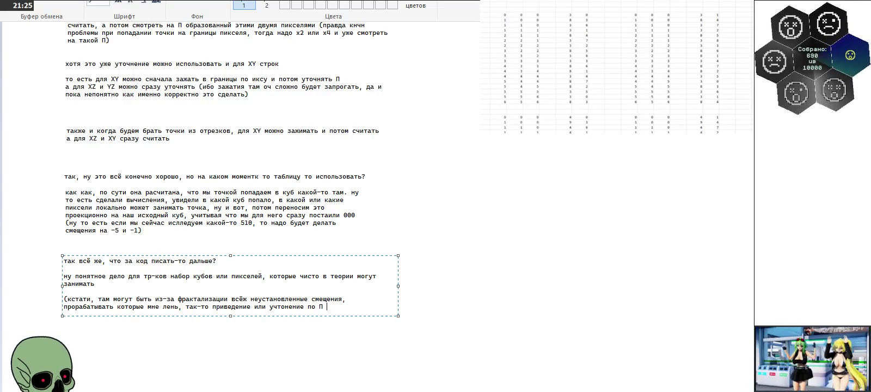
{"action": "type", "text": "можн"}
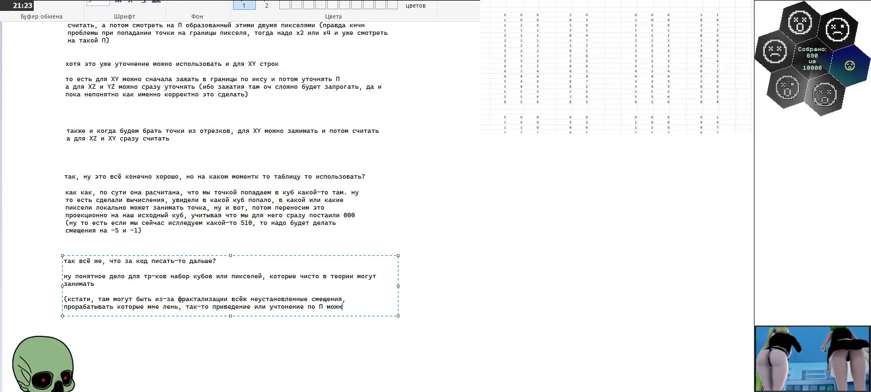
{"action": "type", "text": "о"}
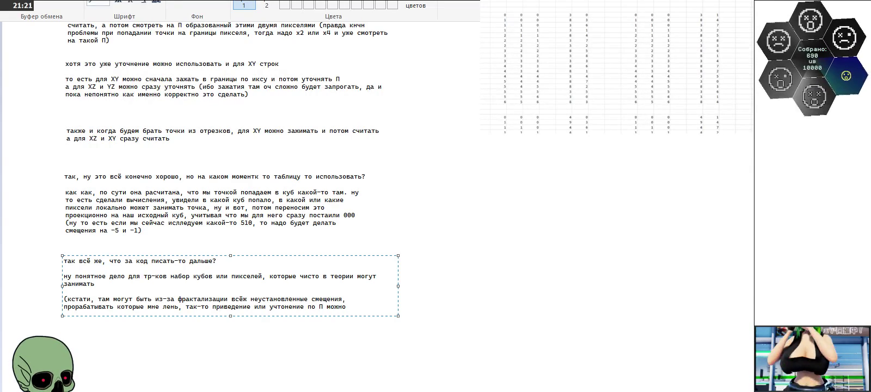
{"action": "key", "text": "BackSpace"}
{"action": "key", "text": "BackSpace"}
{"action": "type", "text": "ет не сработвть"}
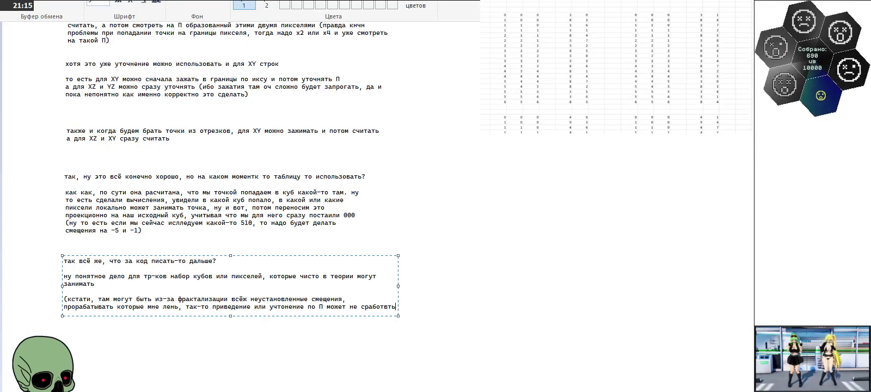
{"action": "key", "text": "BackSpace"}
{"action": "key", "text": "BackSpace"}
{"action": "key", "text": "BackSpace"}
{"action": "type", "text": "ать"}
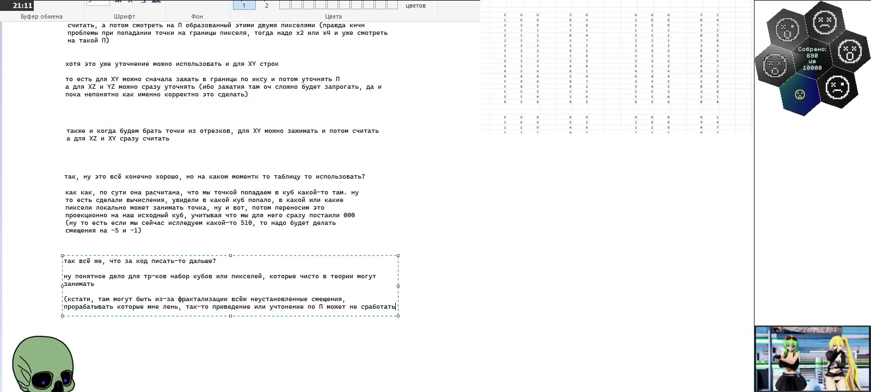
{"action": "type", "text": ", ну или увеличит"}
Step: Add the alternative of increasing the size, not a single pixel but more to be safe
{"action": "key", "text": "BackSpace"}
{"action": "type", "text": "вать там ра"}
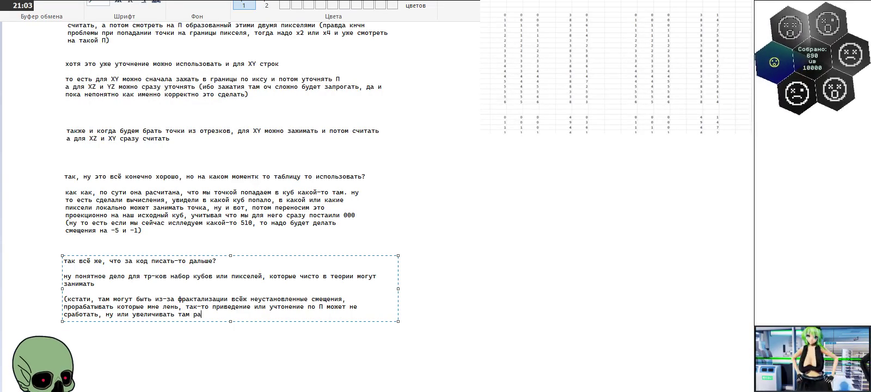
{"action": "type", "text": "змер"}
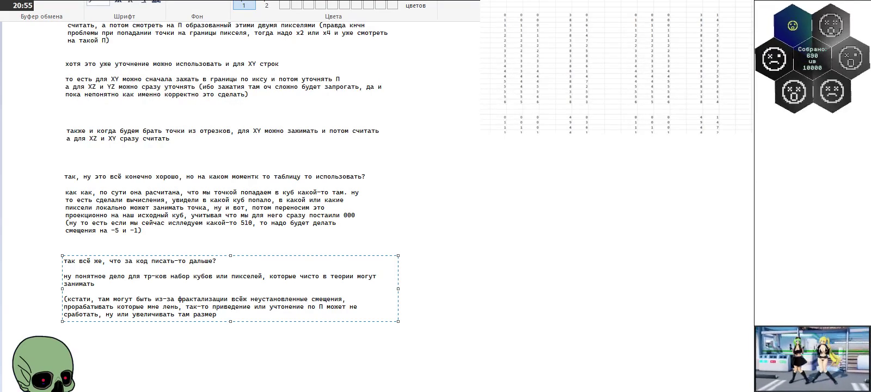
{"action": "type", "text": ", то есть не пиксель,"}
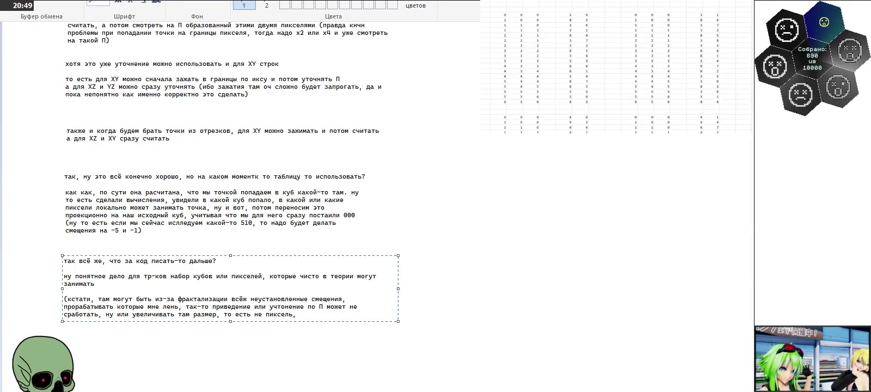
{"action": "type", "text": " а на всякий"}
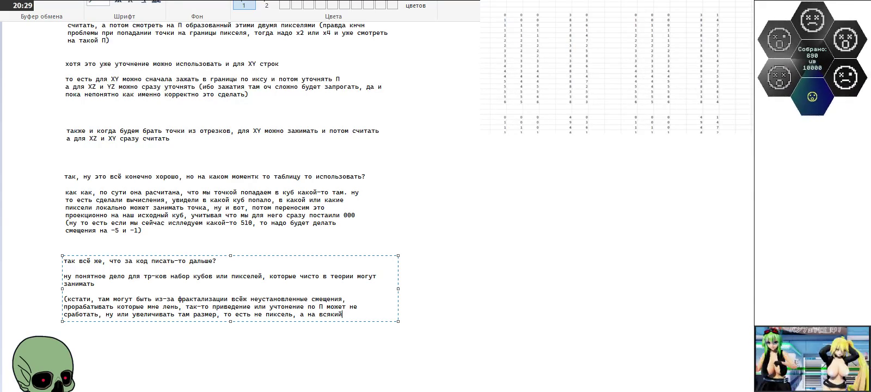
{"action": "type", "text": "увео"}
Step: Finish the aside: increase the radius to 5 pixels, ±5 left and right, then close the parenthesis
{"action": "key", "text": "BackSpace"}
{"action": "type", "text": "личить радиус"}
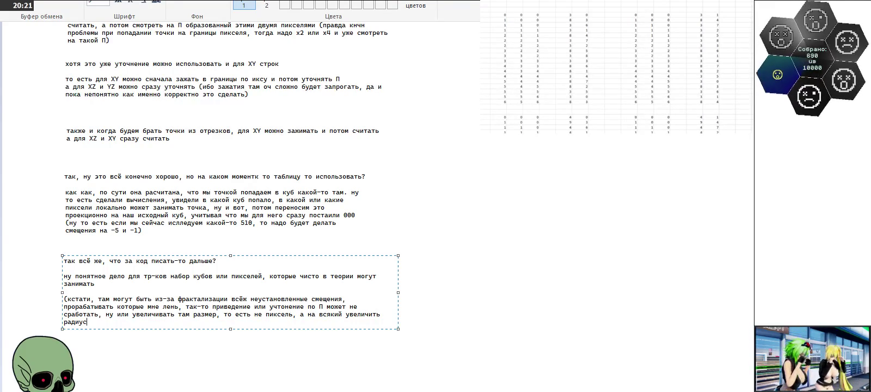
{"action": "type", "text": " до"}
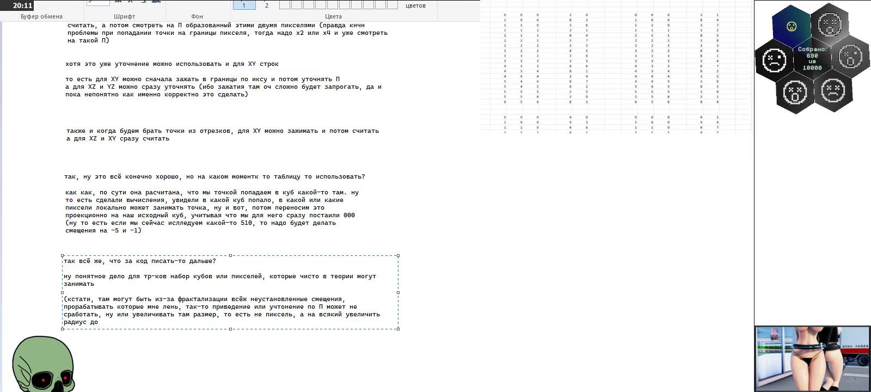
{"action": "type", "text": "5 пикселей, то есть +-"}
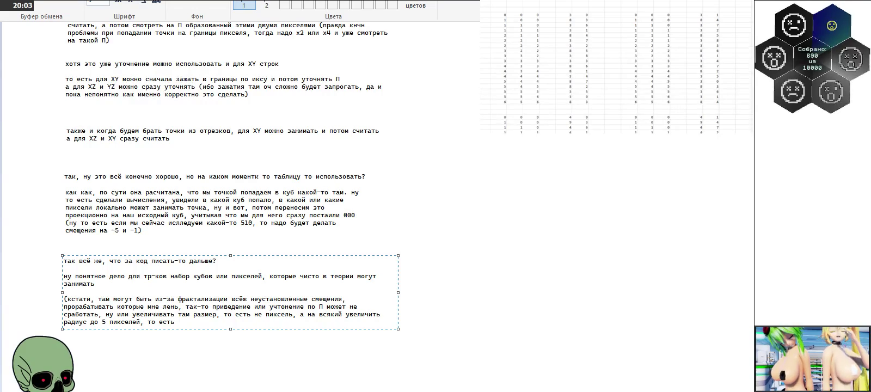
{"action": "type", "text": "5 влевр"}
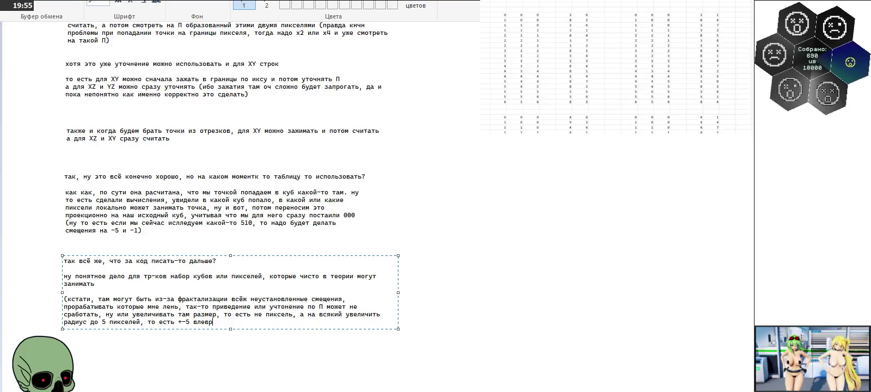
{"action": "key", "text": "BackSpace"}
{"action": "type", "text": "о впав"}
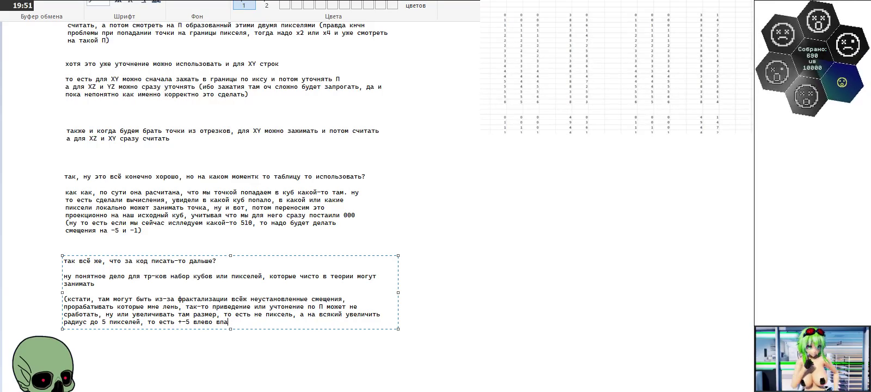
{"action": "key", "text": "BackSpace"}
{"action": "type", "text": "раво, чтоб что"}
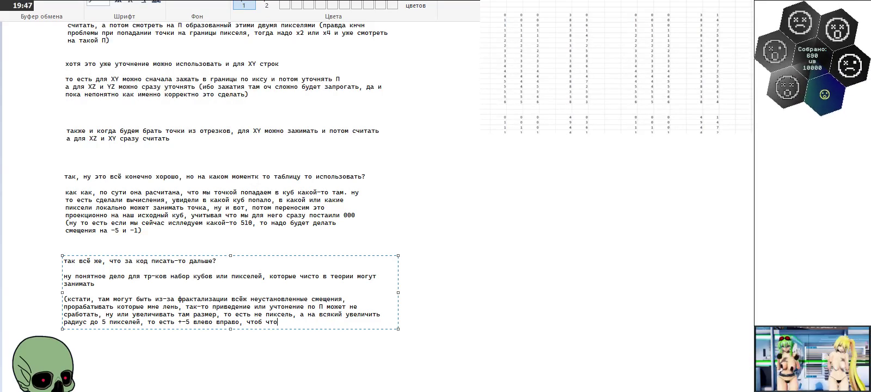
{"action": "key", "text": "BackSpace"}
{"action": "key", "text": "BackSpace"}
{"action": "key", "text": "BackSpace"}
{"action": "type", "text": "точно)"}
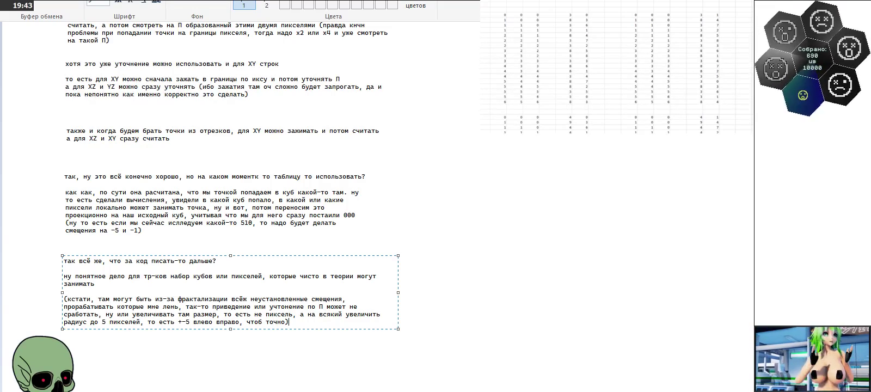
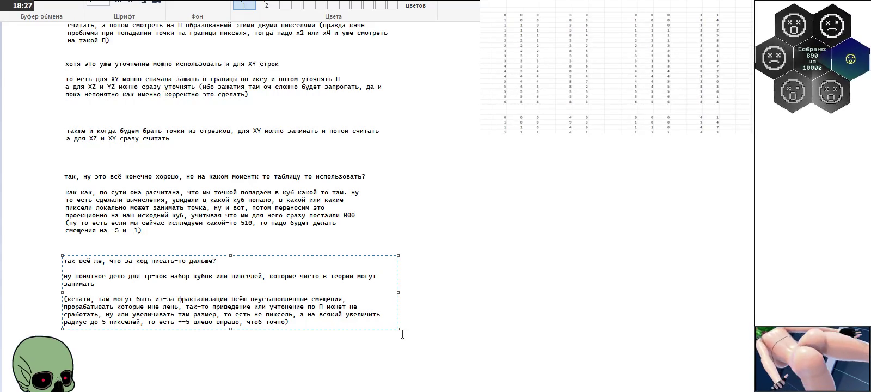
Step: Fix the paragraph about the next code to write onto the canvas, then scroll back up through the notes
{"action": "left_click", "coordinate": [425, 349]}
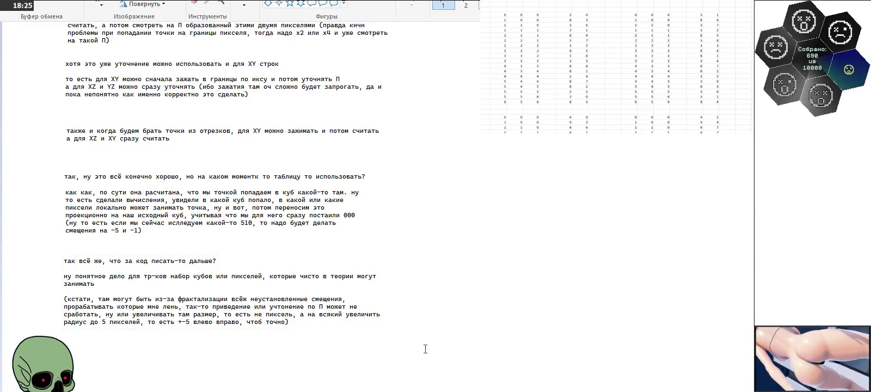
{"action": "scroll", "coordinate": [425, 349], "scroll_direction": "down", "scroll_amount": 3}
{"action": "scroll", "coordinate": [425, 349], "scroll_direction": "down", "scroll_amount": 3}
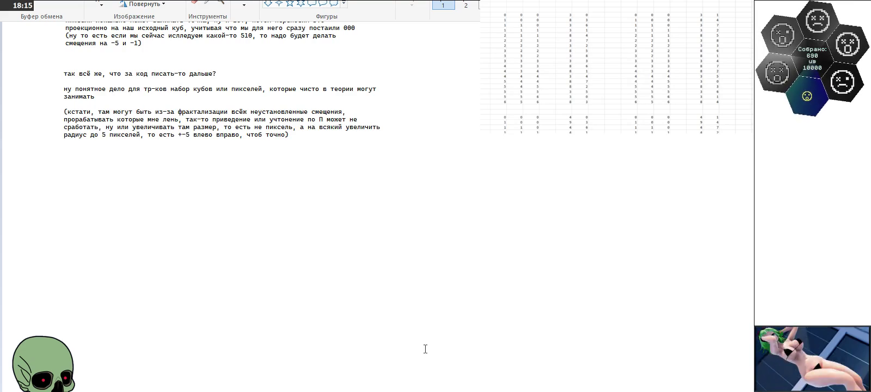
{"action": "scroll", "coordinate": [425, 349], "scroll_direction": "up", "scroll_amount": 10}
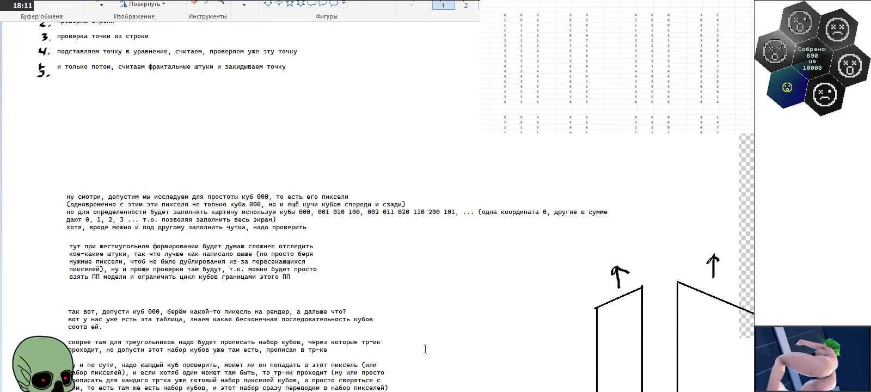
Step: Bring up Стрим 245.png, the numbered coloured cube-pixel grid, in Windows Photo Viewer
{"action": "scroll", "coordinate": [425, 349], "scroll_direction": "up", "scroll_amount": 3}
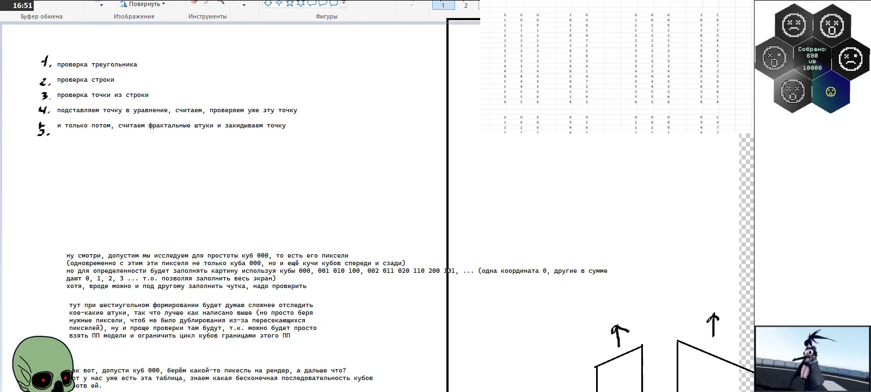
{"action": "key", "text": "alt+Tab"}
{"action": "scroll", "coordinate": [451, 183], "scroll_direction": "down", "scroll_amount": 1}
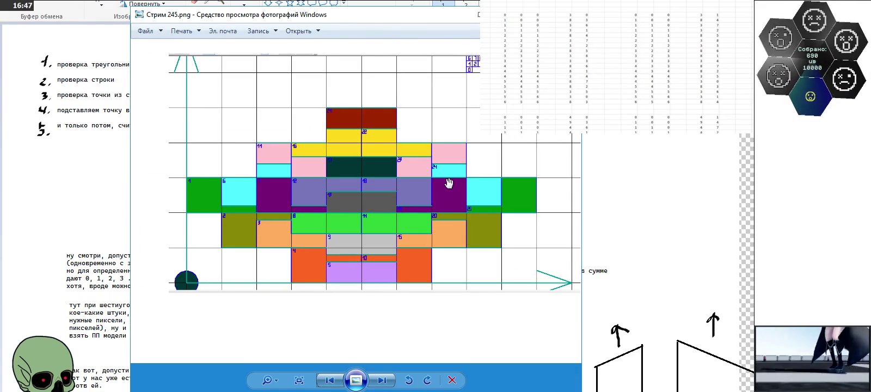
{"action": "scroll", "coordinate": [224, 181], "scroll_direction": "up", "scroll_amount": 2}
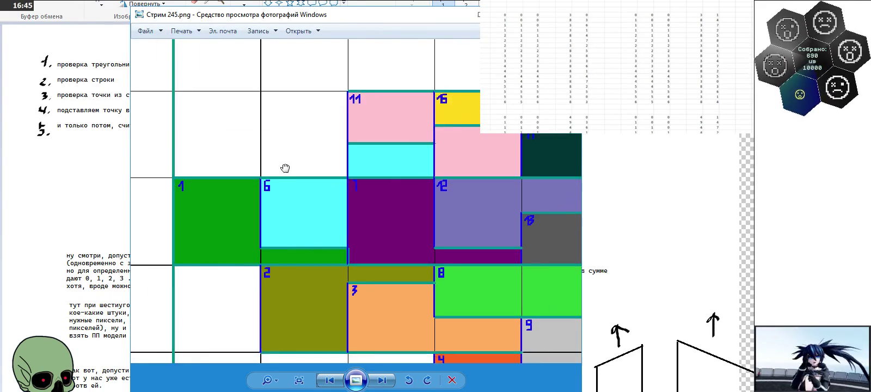
{"action": "scroll", "coordinate": [270, 125], "scroll_direction": "down", "scroll_amount": 2}
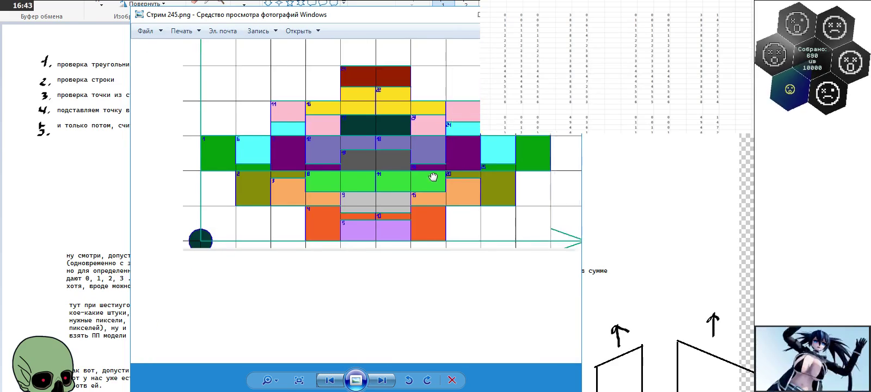
{"action": "scroll", "coordinate": [500, 187], "scroll_direction": "up", "scroll_amount": 2}
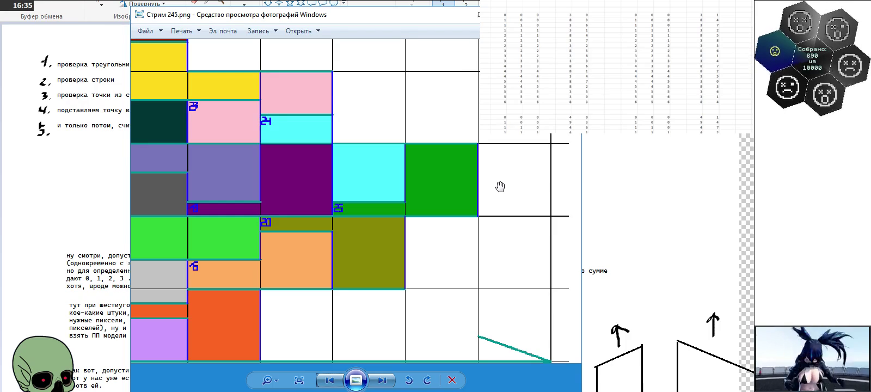
{"action": "scroll", "coordinate": [491, 277], "scroll_direction": "down", "scroll_amount": 2}
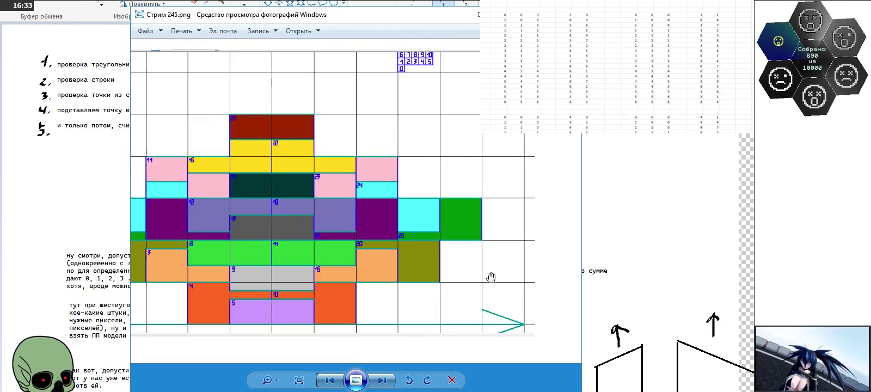
{"action": "left_click_drag", "start_coordinate": [491, 277], "coordinate": [493, 216]}
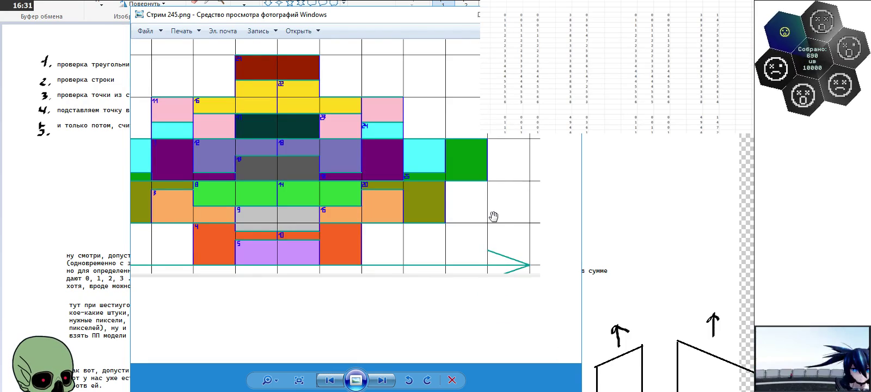
{"action": "scroll", "coordinate": [439, 192], "scroll_direction": "up", "scroll_amount": 2}
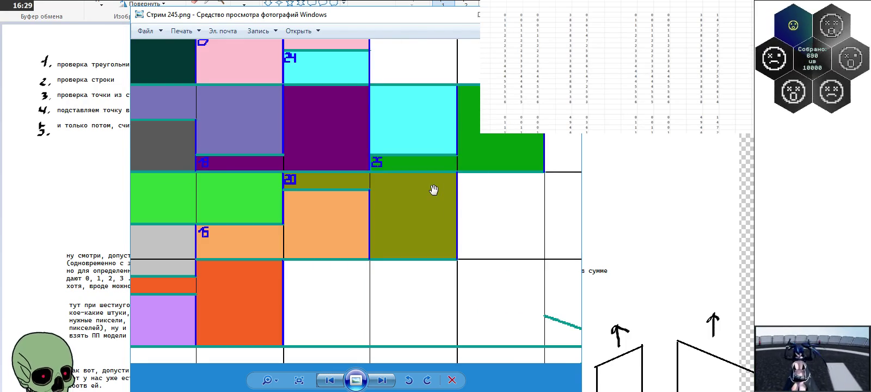
{"action": "left_click_drag", "start_coordinate": [434, 190], "coordinate": [482, 177]}
{"action": "scroll", "coordinate": [482, 177], "scroll_direction": "down", "scroll_amount": 1}
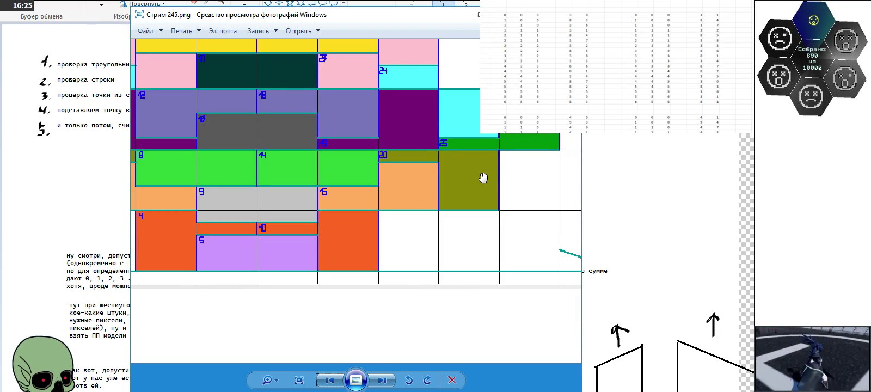
{"action": "left_click_drag", "start_coordinate": [482, 177], "coordinate": [487, 229]}
{"action": "scroll", "coordinate": [487, 229], "scroll_direction": "down", "scroll_amount": 1}
{"action": "scroll", "coordinate": [486, 229], "scroll_direction": "down", "scroll_amount": 1}
{"action": "scroll", "coordinate": [486, 227], "scroll_direction": "down", "scroll_amount": 1}
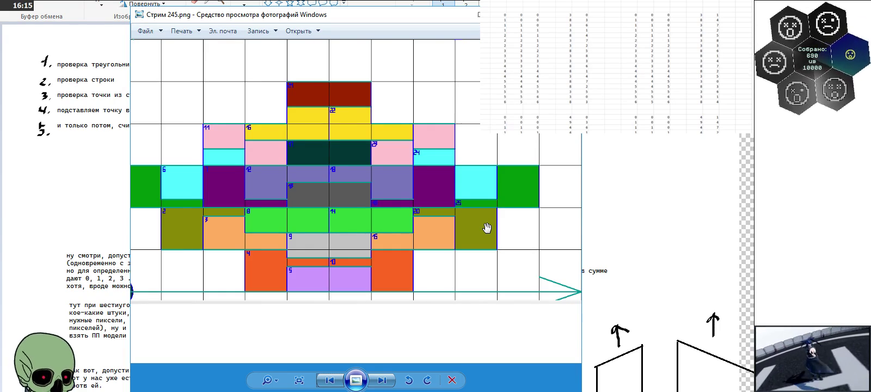
{"action": "scroll", "coordinate": [486, 228], "scroll_direction": "up", "scroll_amount": 2}
{"action": "left_click_drag", "start_coordinate": [470, 233], "coordinate": [509, 177]}
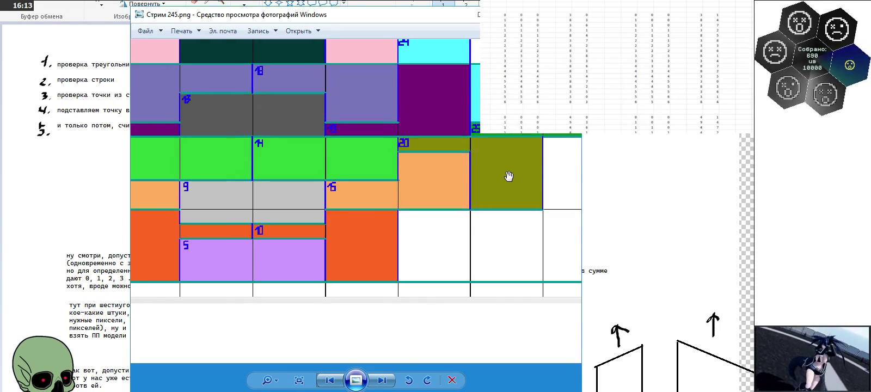
{"action": "scroll", "coordinate": [506, 178], "scroll_direction": "down", "scroll_amount": 1}
{"action": "scroll", "coordinate": [506, 179], "scroll_direction": "down", "scroll_amount": 1}
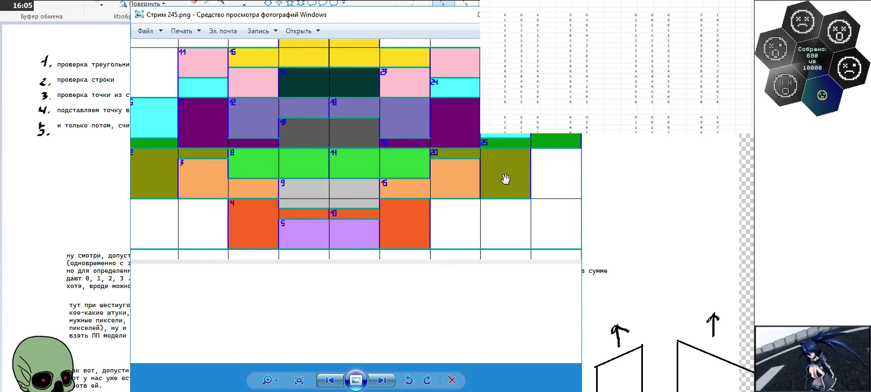
{"action": "scroll", "coordinate": [505, 179], "scroll_direction": "down", "scroll_amount": 1}
{"action": "scroll", "coordinate": [467, 208], "scroll_direction": "down", "scroll_amount": 1}
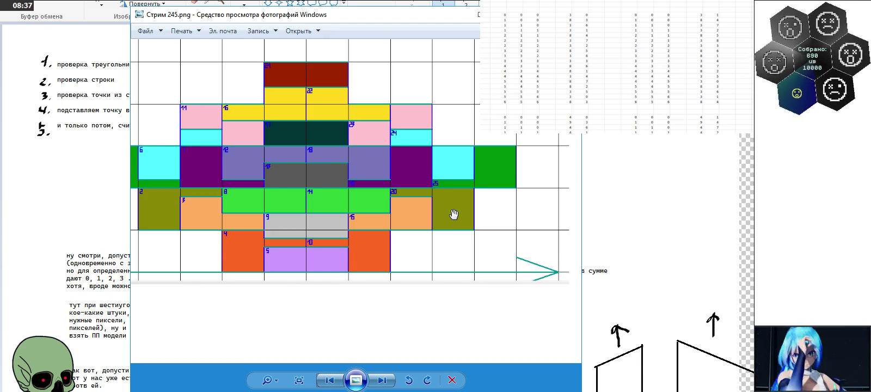
Step: Dismiss the Стрим 245.png viewer with Escape to return to the Paint notes
{"action": "key", "text": "Escape"}
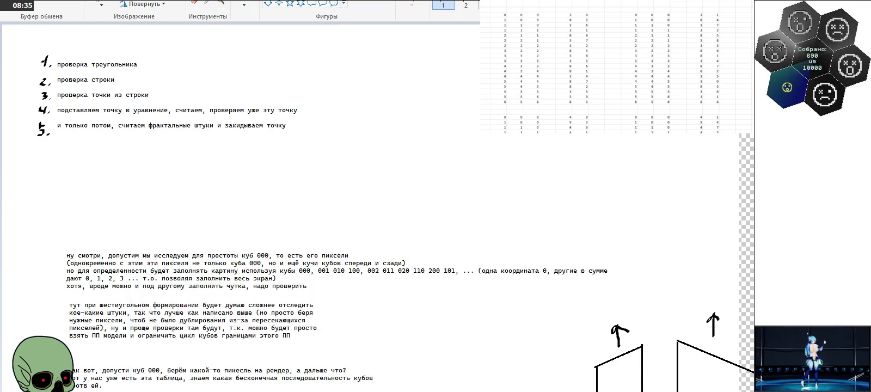
Step: Make a wide text box below the notes and begin the triangle point-counting paragraph
{"action": "scroll", "coordinate": [249, 161], "scroll_direction": "down", "scroll_amount": 5}
{"action": "scroll", "coordinate": [249, 161], "scroll_direction": "down", "scroll_amount": 5}
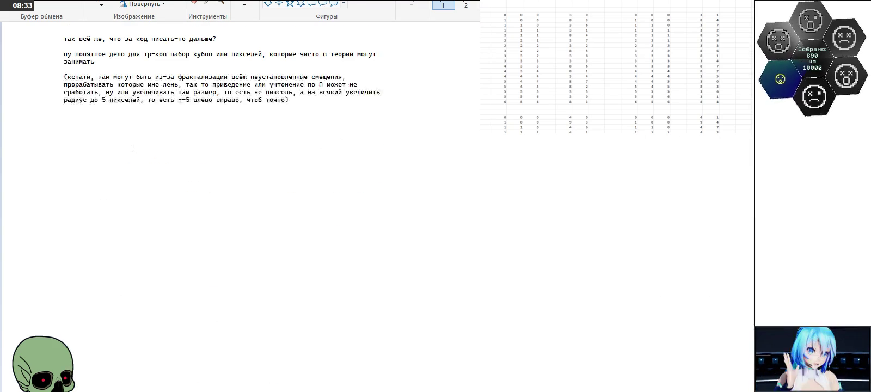
{"action": "left_click", "coordinate": [64, 148]}
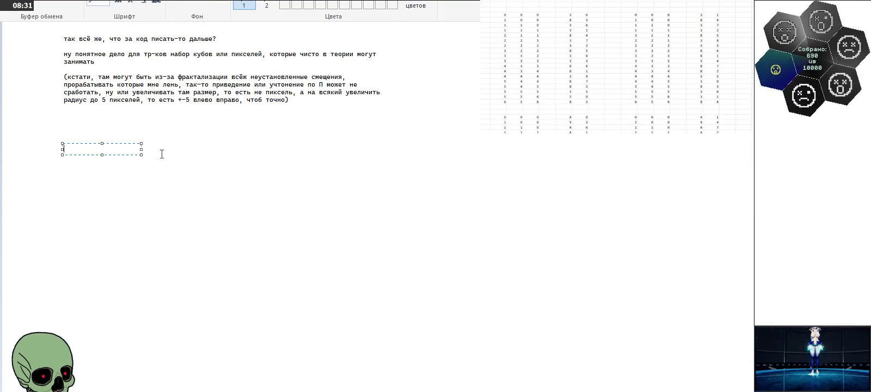
{"action": "left_click_drag", "start_coordinate": [142, 155], "coordinate": [437, 291]}
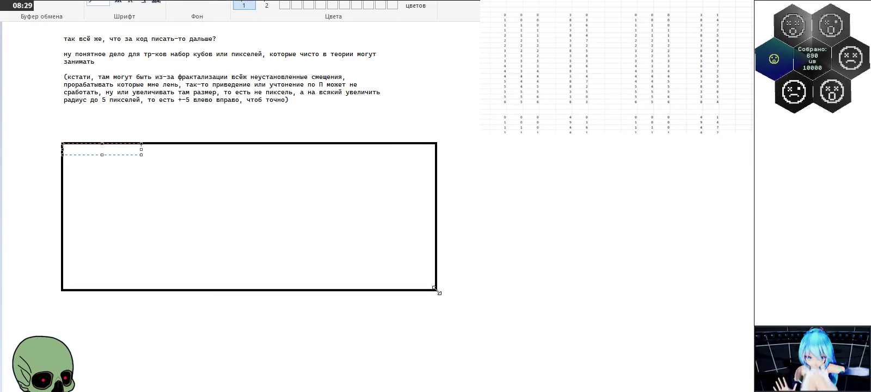
{"action": "type", "text": "хотя всё"}
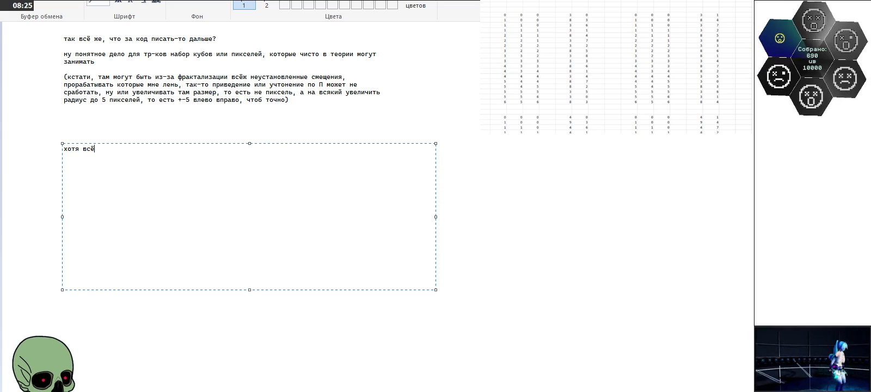
{"action": "type", "text": " проще"}
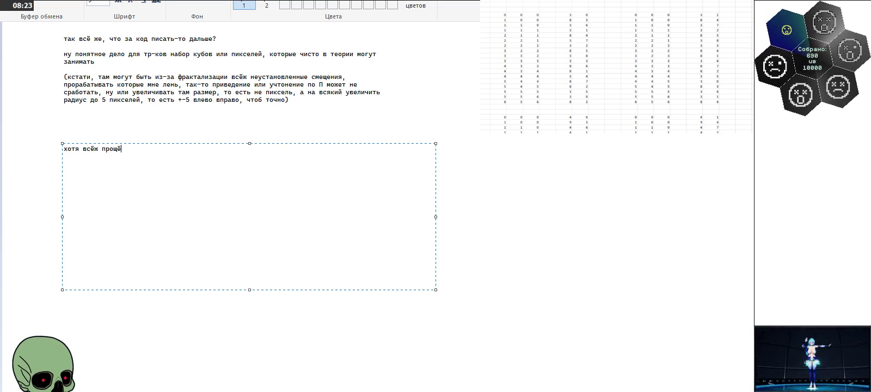
{"action": "type", "text": "ейчас "}
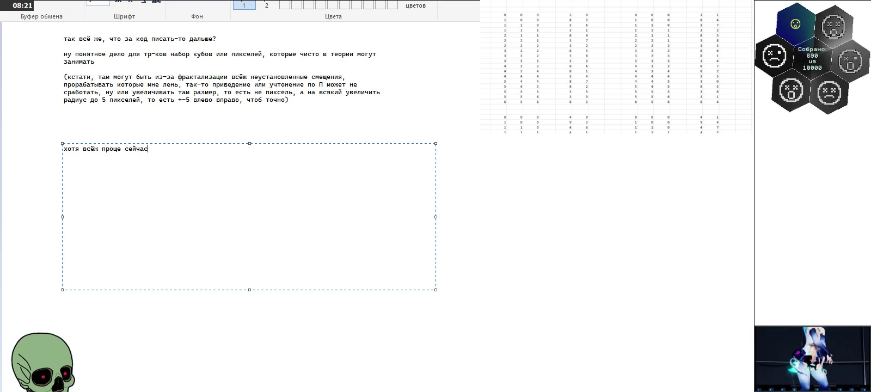
{"action": "type", "text": "сделать н "}
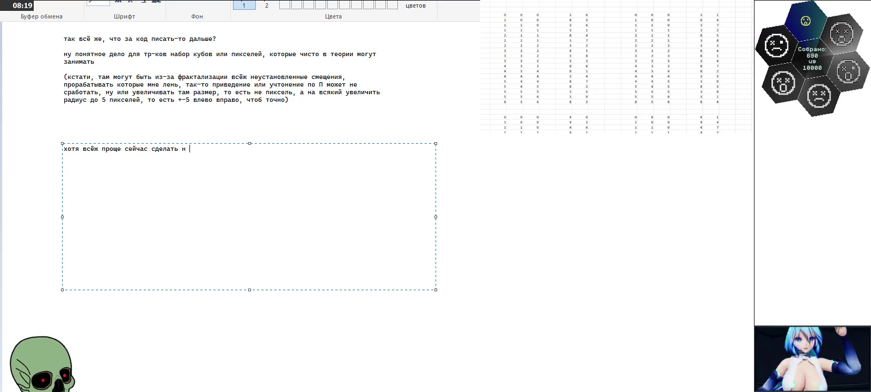
{"action": "type", "text": "олее базов"}
{"action": "type", "text": "штук"}
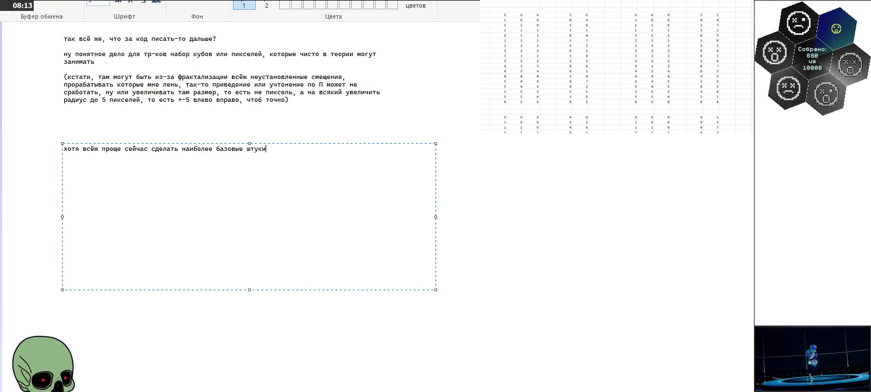
{"action": "type", "text": " именно "}
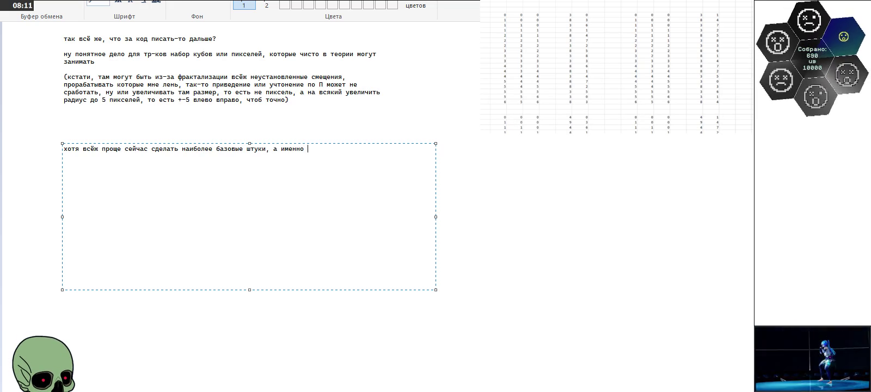
{"action": "type", "text": "берём"}
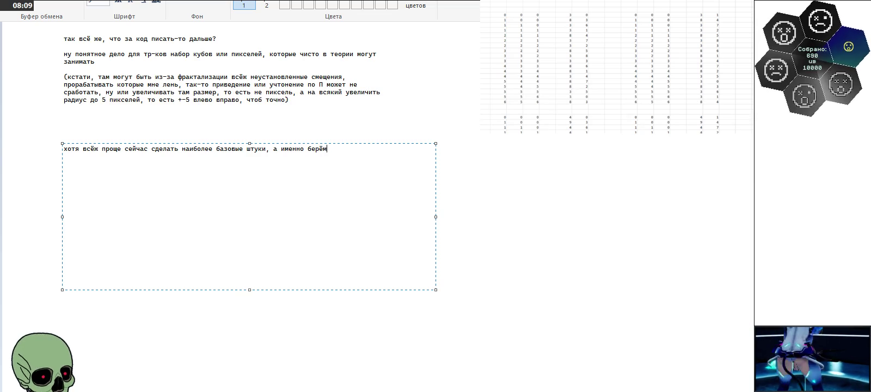
{"action": "type", "text": "реугольник, начина"}
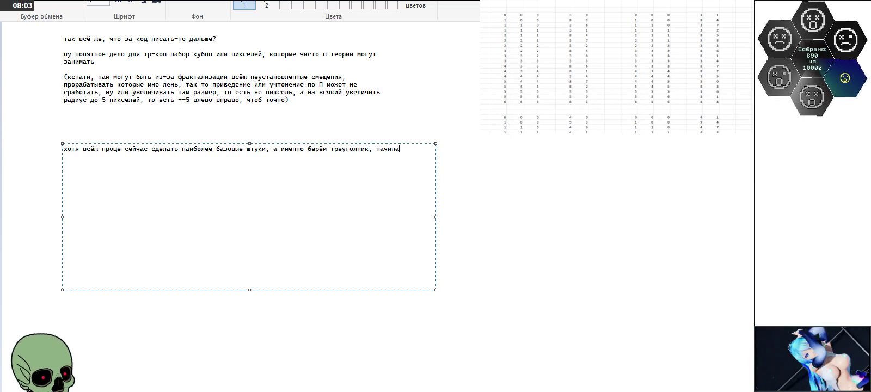
{"action": "type", "text": "ем считать точки, там"}
{"action": "type", "text": "рав"}
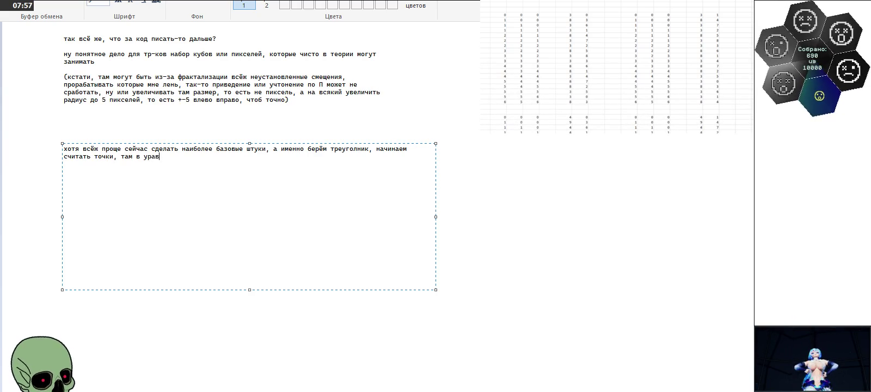
{"action": "type", "text": "нен"}
{"action": "type", "text": "ие плоскос"}
{"action": "type", "text": "ти подставля"}
{"action": "type", "text": " и прочч"}
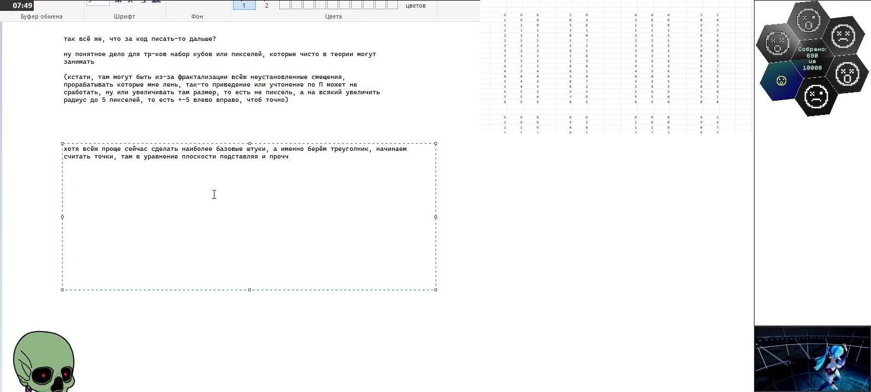
Step: Insert '(да и по сути 100 процентов вариант, чтоб потом искать ошибки после оптимизаций)' before наиболее
{"action": "left_click", "coordinate": [182, 149]}
{"action": "type", "text": "(д)"}
{"action": "key", "text": "Left"}
{"action": "key", "text": "Left"}
{"action": "type", "text": "да и по сути 100 пр"}
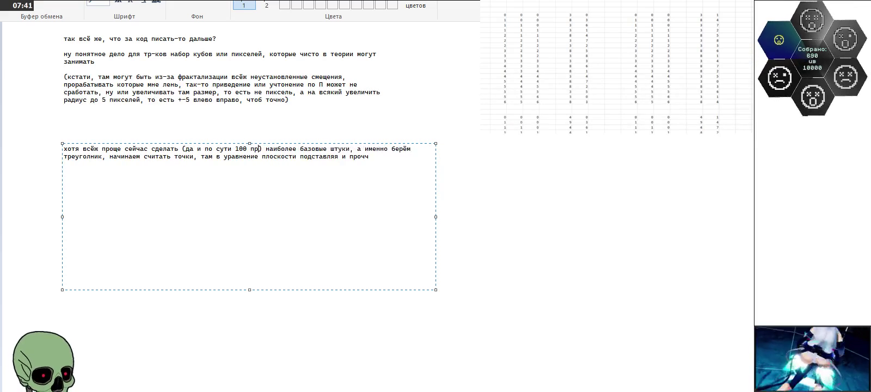
{"action": "type", "text": "оцентов вариае"}
{"action": "key", "text": "BackSpace"}
{"action": "type", "text": "нт, чтоб потом искать ошибки по"}
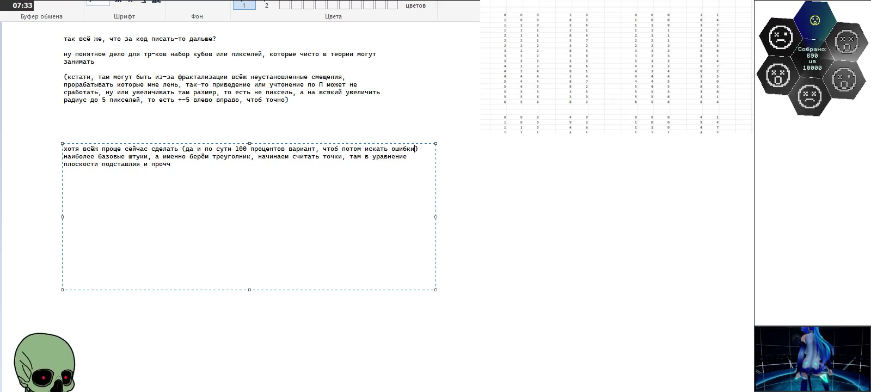
{"action": "type", "text": "сле оп"}
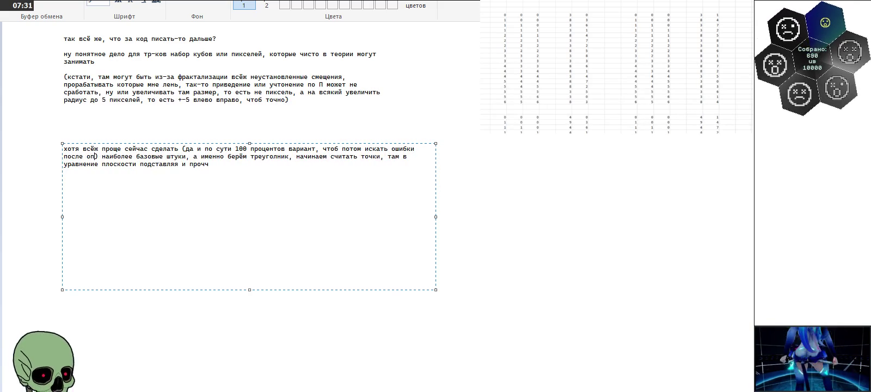
{"action": "type", "text": "тимизаций"}
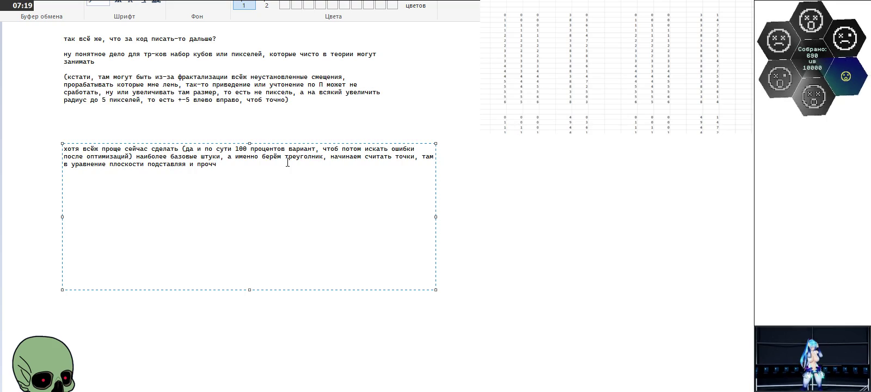
Step: Replace 'и прочч' with text on obtaining the 3D point, its type, cube and local coordinates
{"action": "key", "text": "BackSpace"}
{"action": "key", "text": "BackSpace"}
{"action": "key", "text": "BackSpace"}
{"action": "key", "text": "BackSpace"}
{"action": "key", "text": "BackSpace"}
{"action": "key", "text": "BackSpace"}
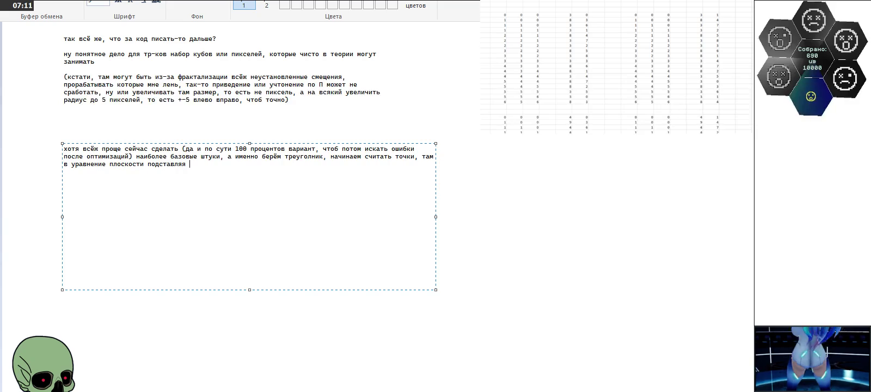
{"action": "type", "text": "и получая"}
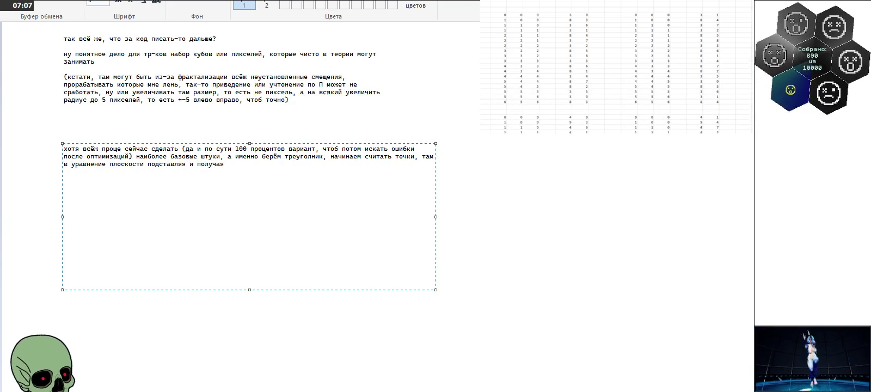
{"action": "type", "text": " уже 3д точку, "}
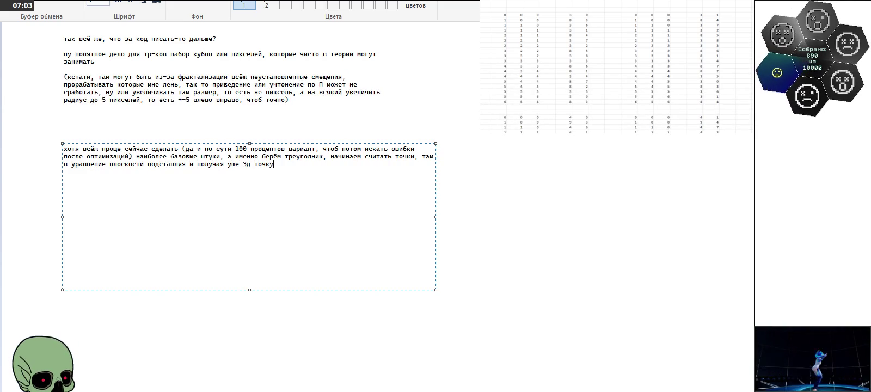
{"action": "type", "text": "которую"}
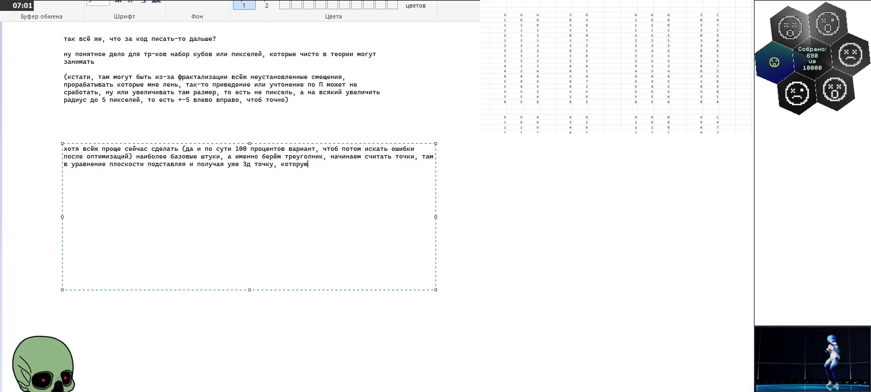
{"action": "type", "text": " мод"}
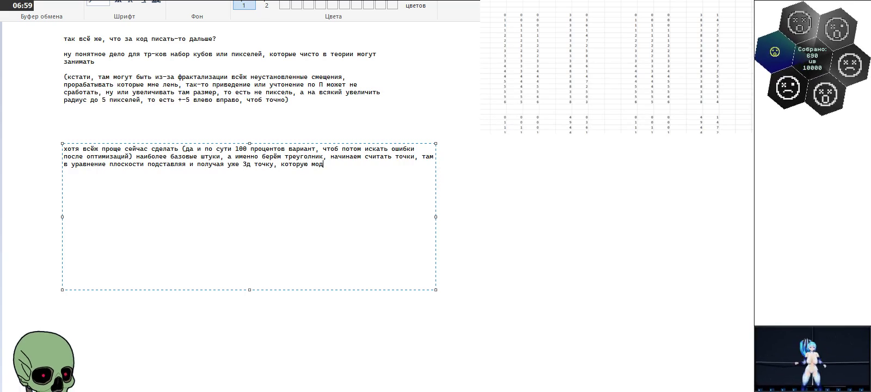
{"action": "key", "text": "BackSpace"}
{"action": "key", "text": "BackSpace"}
{"action": "key", "text": "BackSpace"}
{"action": "type", "text": "считаем там, получаем "}
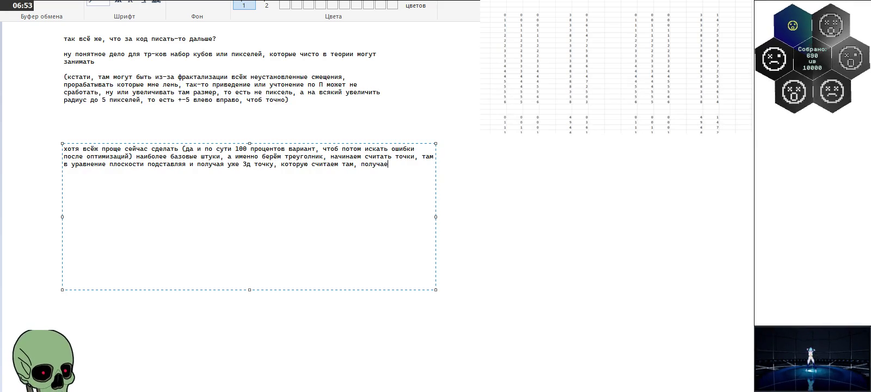
{"action": "type", "text": "тип её,"}
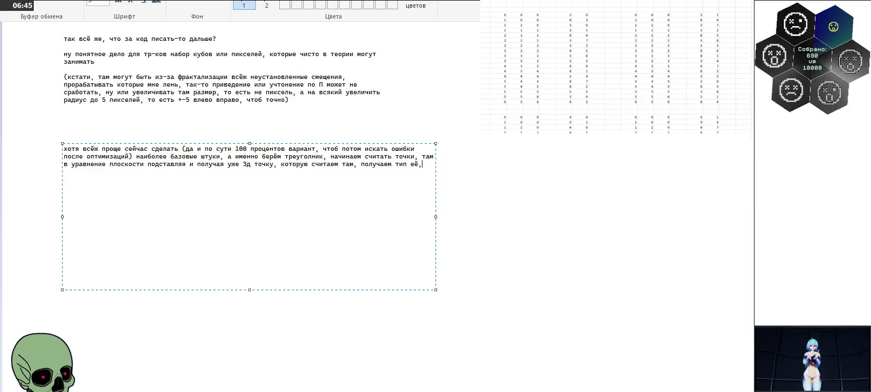
{"action": "type", "text": "коо"}
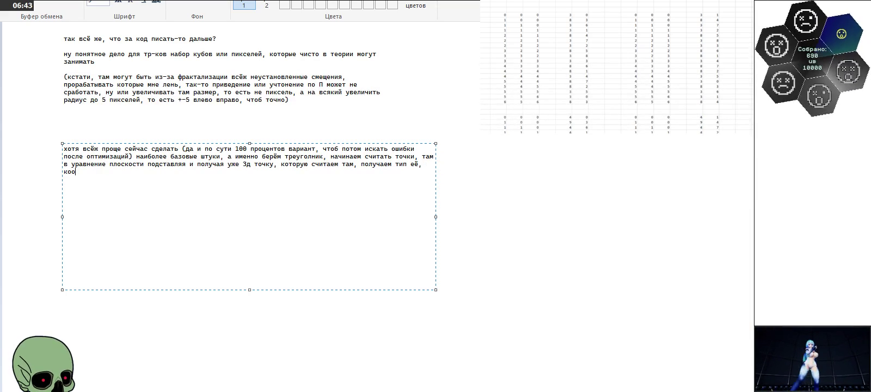
{"action": "type", "text": "рдинату куба и ол"}
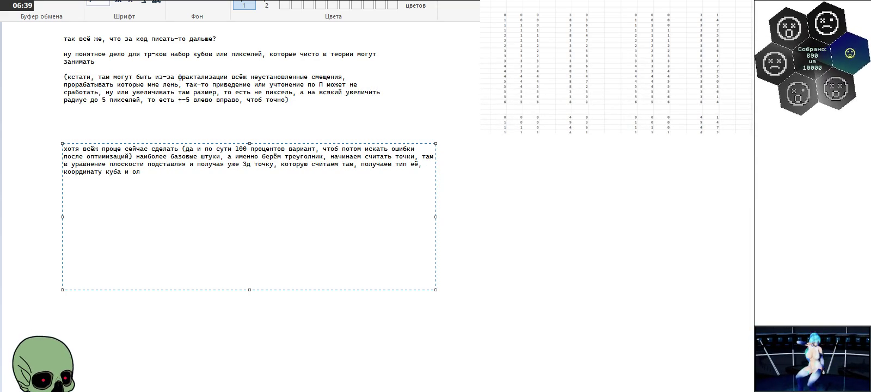
{"action": "key", "text": "BackSpace"}
{"action": "key", "text": "BackSpace"}
{"action": "type", "text": "локальные координаты, после чего исходит"}
{"action": "key", "text": "BackSpace"}
{"action": "type", "text": "м, "}
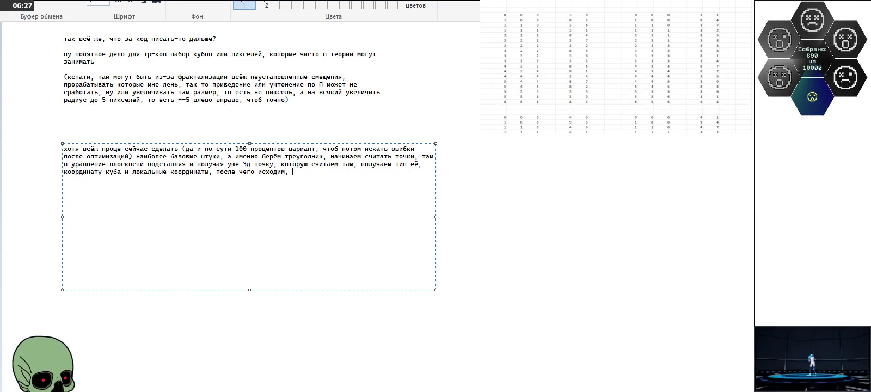
{"action": "type", "text": "попа"}
{"action": "key", "text": "BackSpace"}
Step: Continue with precomputing cube sets per pixel and matching zone numbers to pixel pairs
{"action": "type", "text": "дает л"}
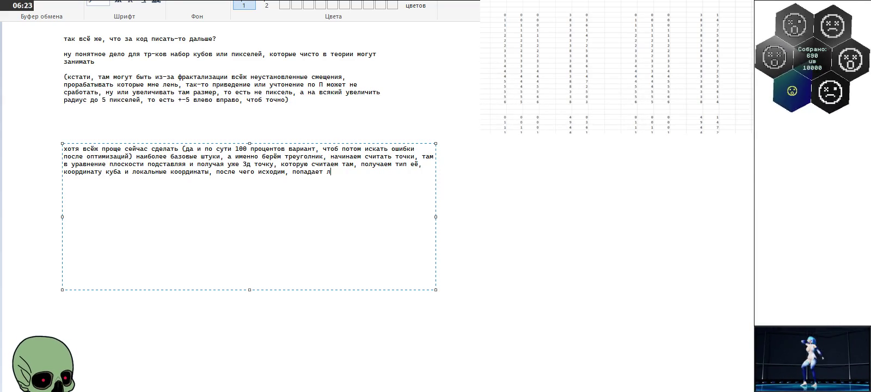
{"action": "type", "text": "и тот куб"}
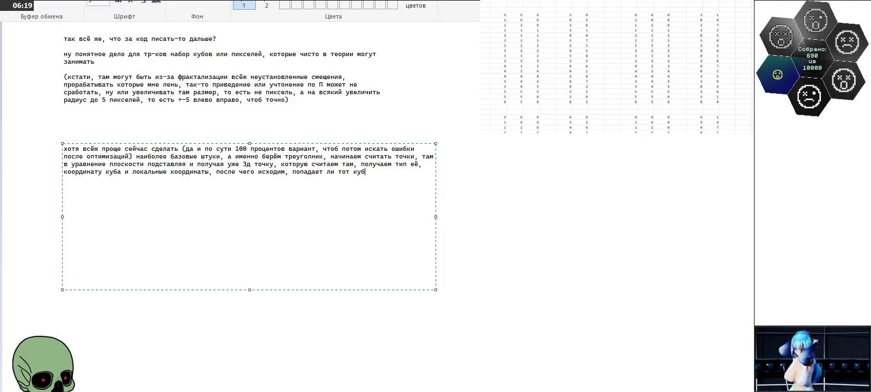
{"action": "type", "text": " в "}
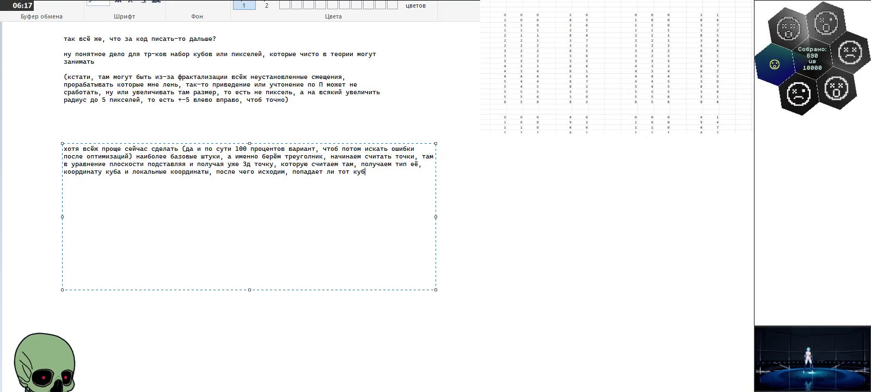
{"action": "type", "text": "на"}
{"action": "type", "text": "а"}
{"action": "type", "text": "р"}
{"action": "type", "text": "бор кубов"}
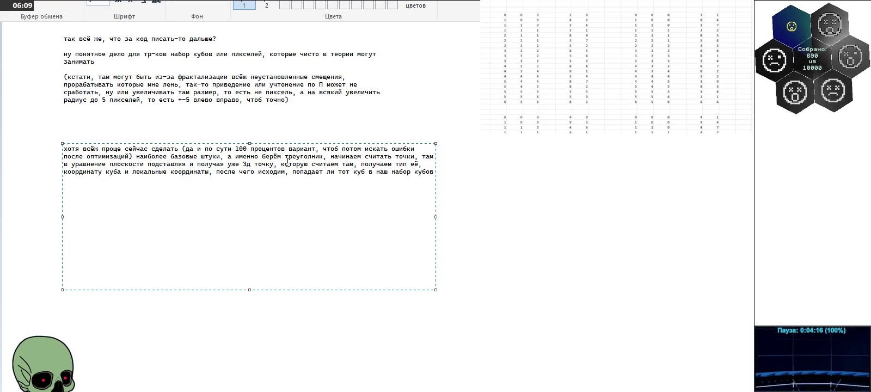
{"action": "type", "text": " для "}
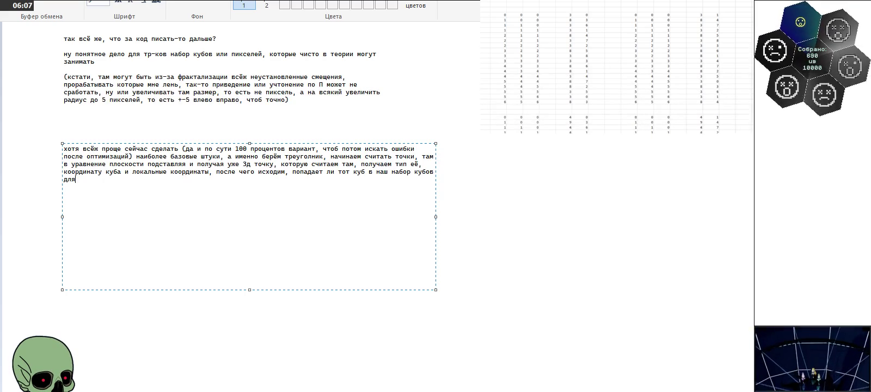
{"action": "type", "text": "этого"}
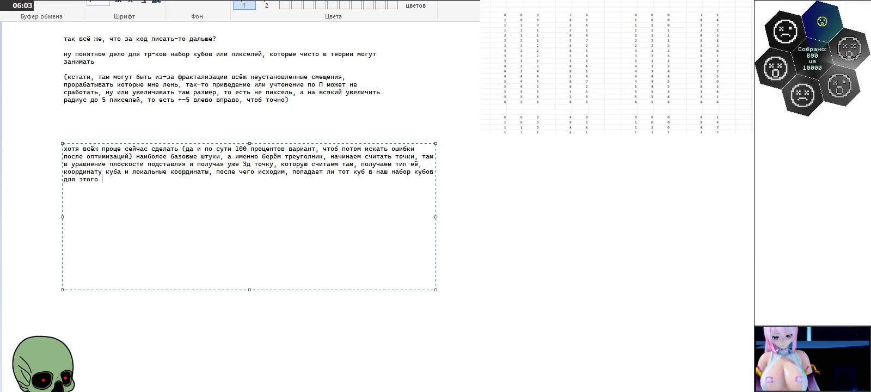
{"action": "type", "text": "набора пик"}
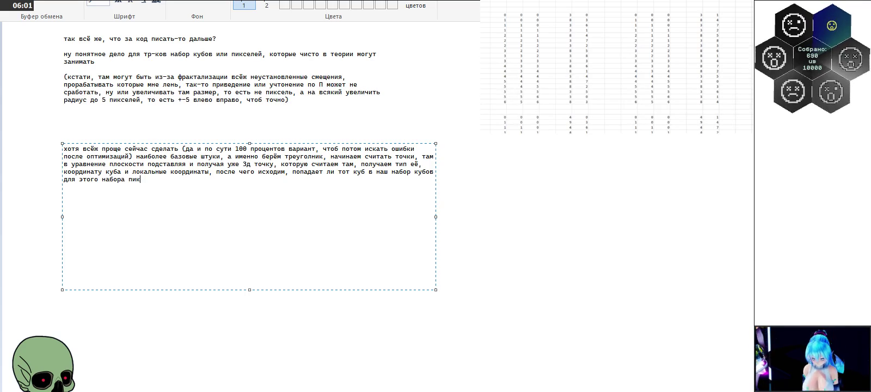
{"action": "type", "text": "селейчто рендерим"}
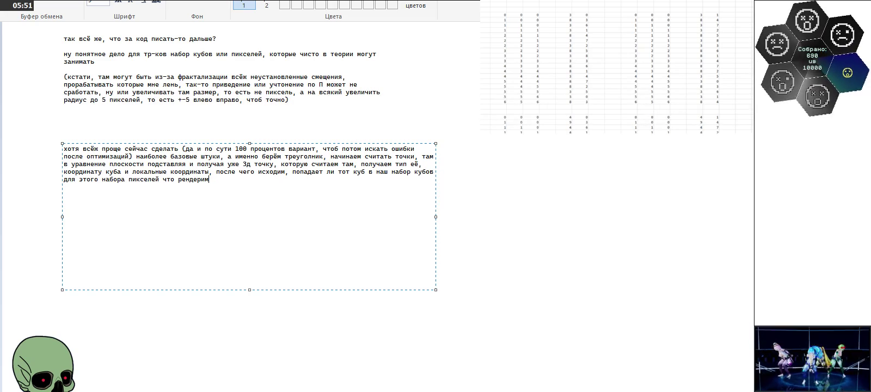
{"action": "type", "text": "("}
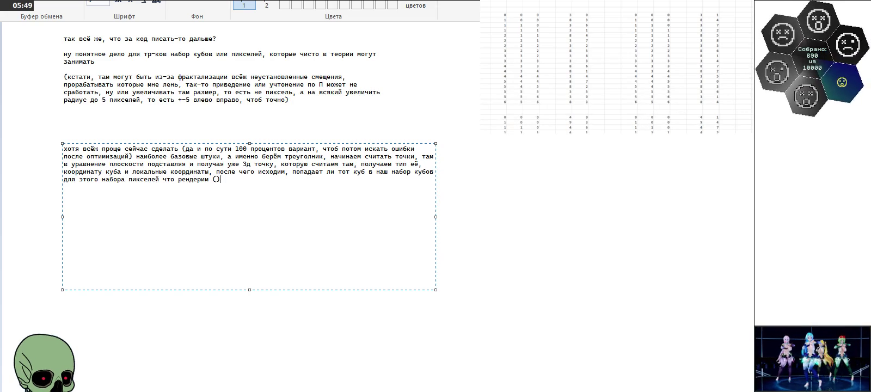
{"action": "type", "text": "тут можно заранее "}
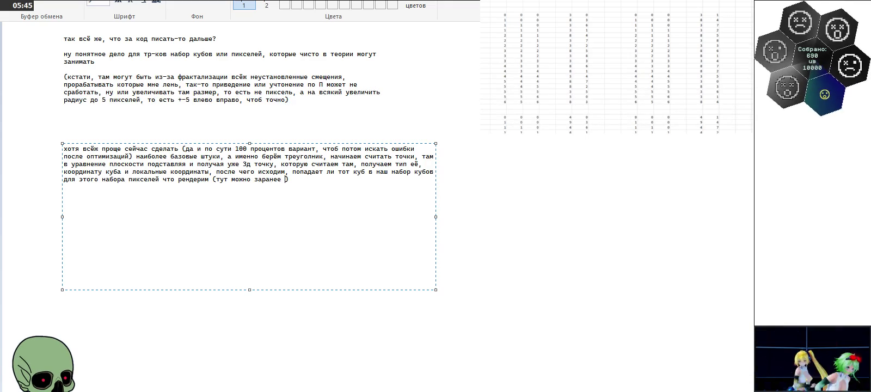
{"action": "type", "text": "выбрать пикселя и просчитать заранее набор кубов)"}
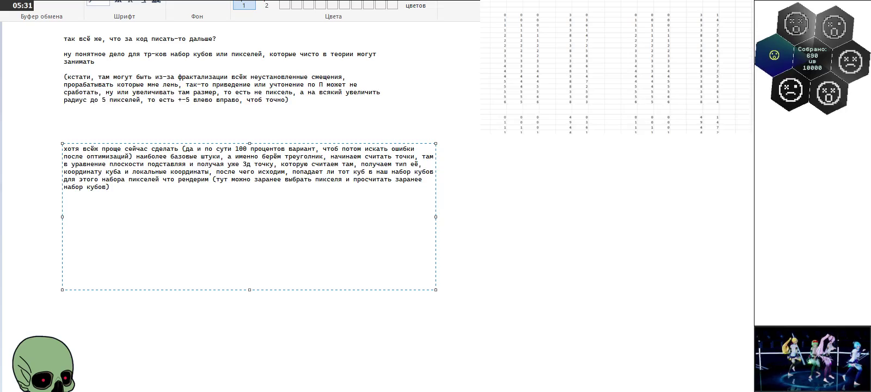
{"action": "type", "text": ", и если попадает, то"}
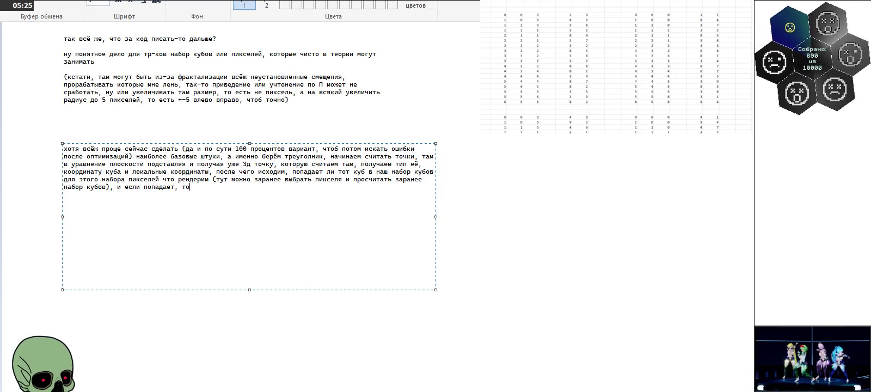
{"action": "type", "text": " в локальны"}
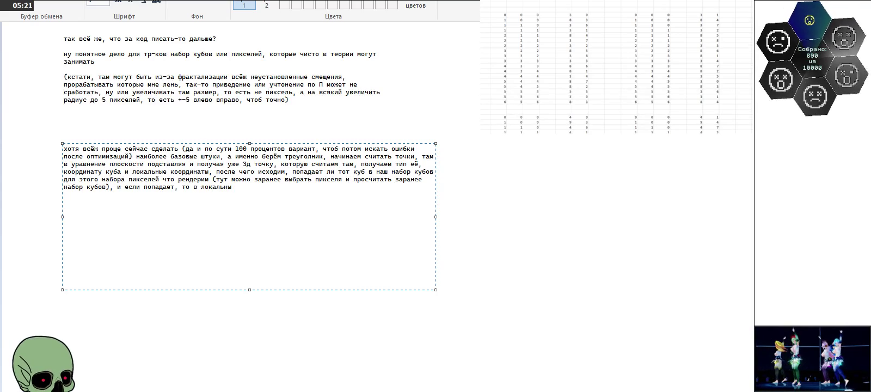
{"action": "type", "text": "х попадает"}
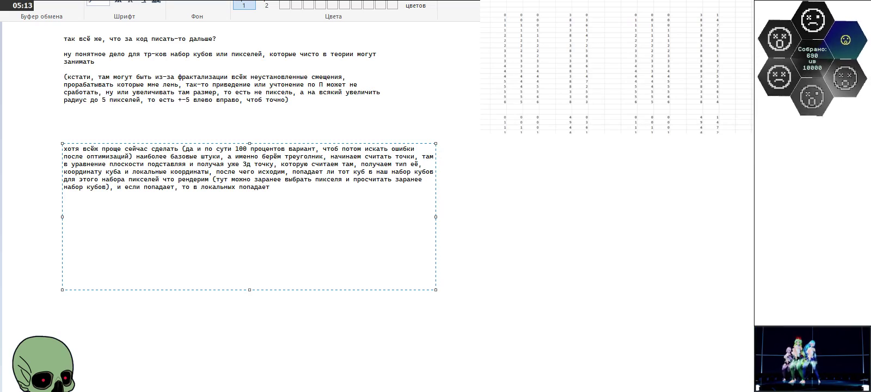
{"action": "type", "text": ", там на"}
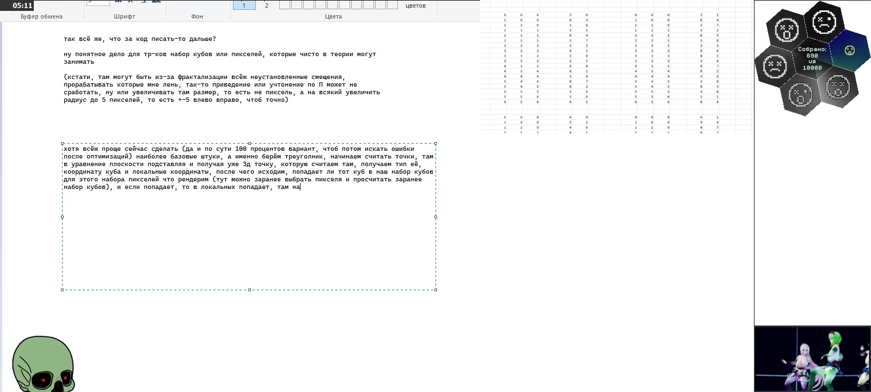
{"action": "key", "text": "BackSpace"}
{"action": "type", "text": "омер зоны должн"}
{"action": "key", "text": "BackSpace"}
{"action": "type", "text": "енсоотв"}
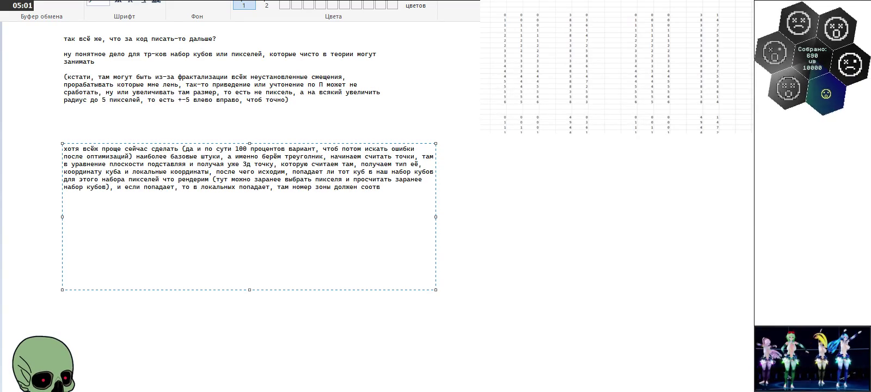
{"action": "type", "text": "той паре пикс"}
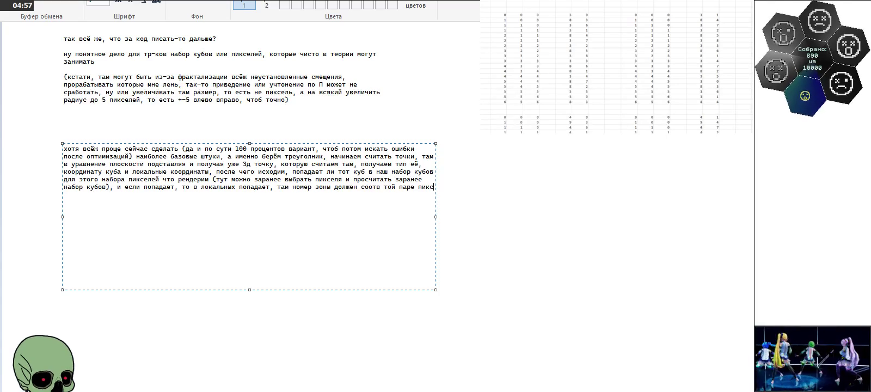
{"action": "type", "text": "елей"}
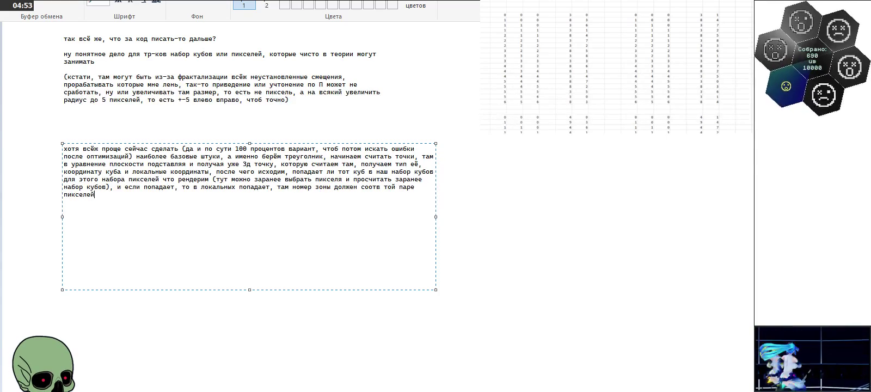
{"action": "type", "text": ", и если и эта пара пие"}
{"action": "type", "text": "елей проз"}
Step: Add the part about fractal recursive computation descending into subpixels 'там где надо'
{"action": "key", "text": "BackSpace"}
{"action": "type", "text": "ходит, то уд"}
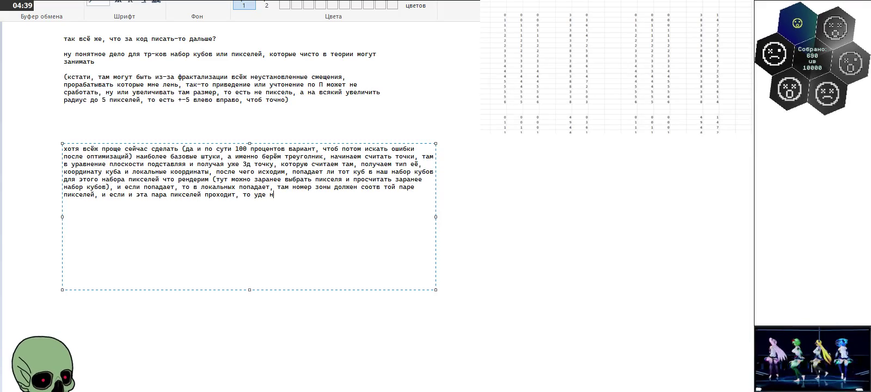
{"action": "key", "text": "BackSpace"}
{"action": "type", "text": "начи"}
{"action": "key", "text": "BackSpace"}
{"action": "type", "text": "наем сер"}
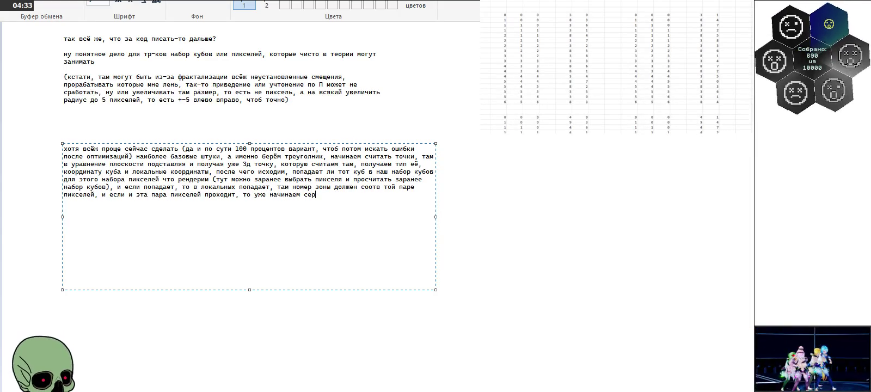
{"action": "type", "text": "ьёзно считать"}
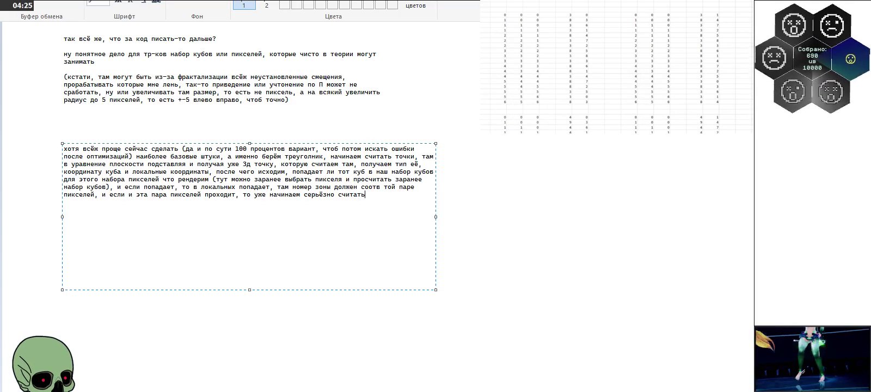
{"action": "type", "text": "фрактальные рке"}
{"action": "key", "text": "BackSpace"}
{"action": "key", "text": "BackSpace"}
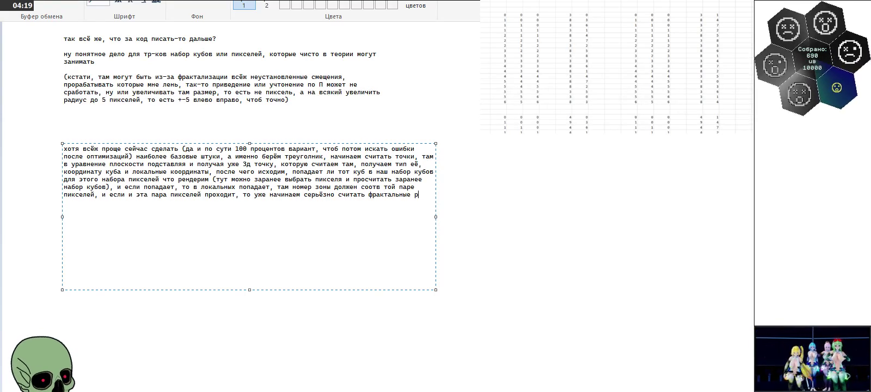
{"action": "type", "text": "екурсивные штуки, ну и после чего закилд"}
{"action": "key", "text": "BackSpace"}
{"action": "key", "text": "BackSpace"}
{"action": "type", "text": "дывая в субпиксели точки,"}
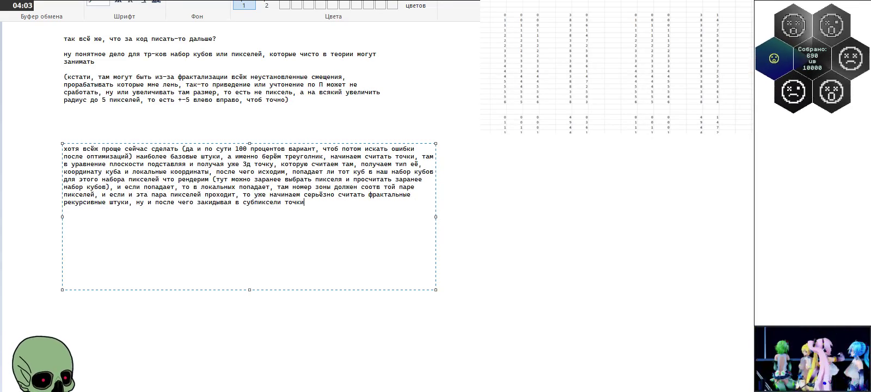
{"action": "type", "text": " если те су"}
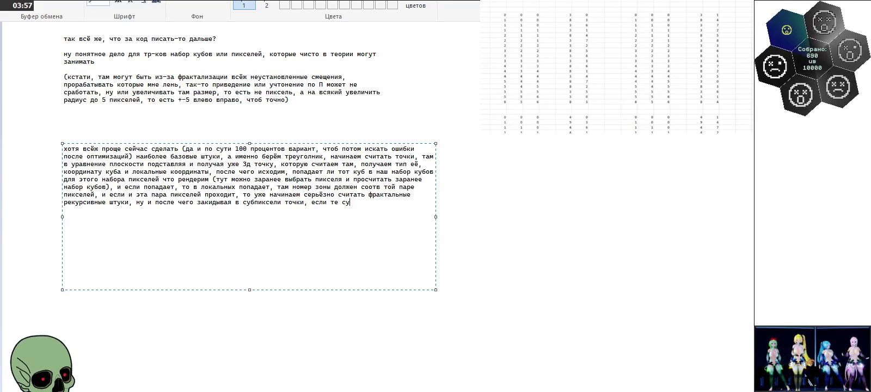
{"action": "type", "text": "бпиксели там"}
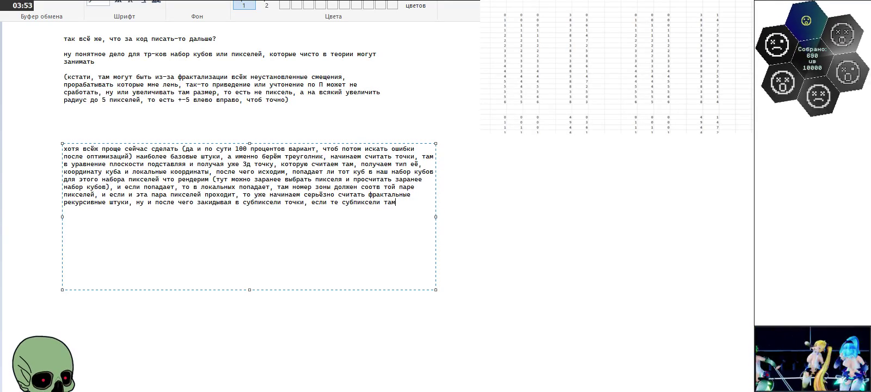
{"action": "type", "text": " где надо"}
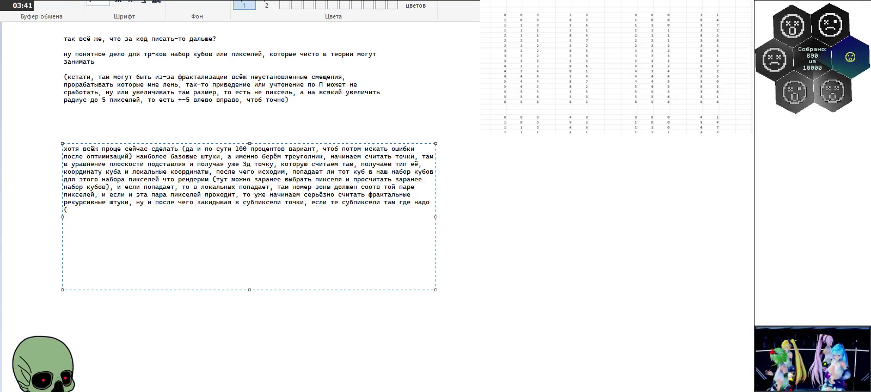
Step: Remove the unfinished '(хотя' ending, close with a period, and fix the text on the canvas
{"action": "type", "text": "отя,"}
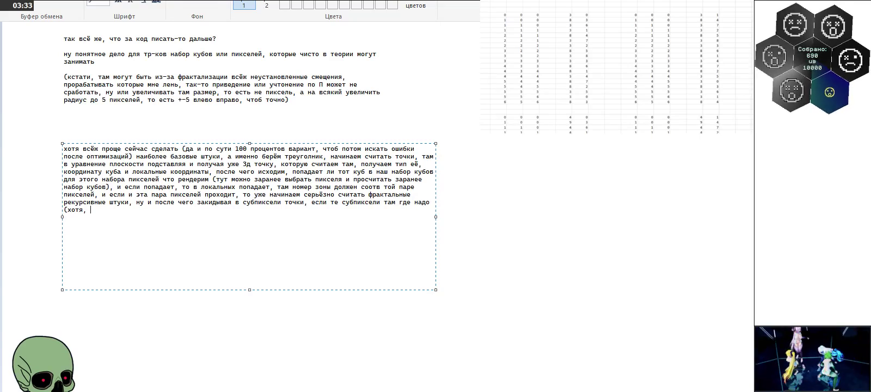
{"action": "key", "text": "BackSpace"}
{"action": "key", "text": "BackSpace"}
{"action": "key", "text": "BackSpace"}
{"action": "key", "text": "BackSpace"}
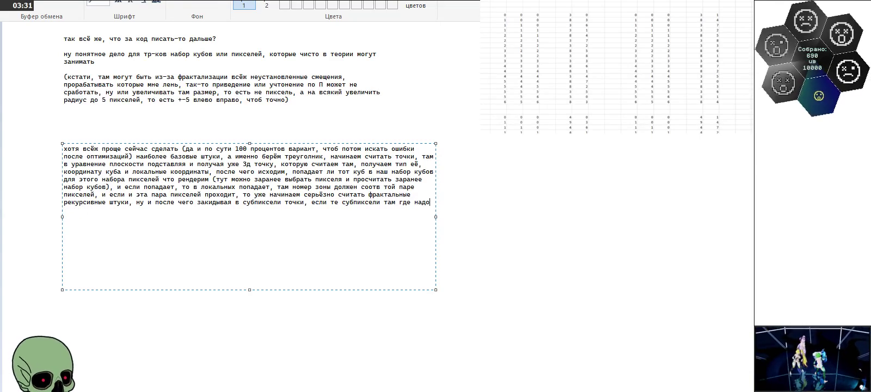
{"action": "type", "text": "."}
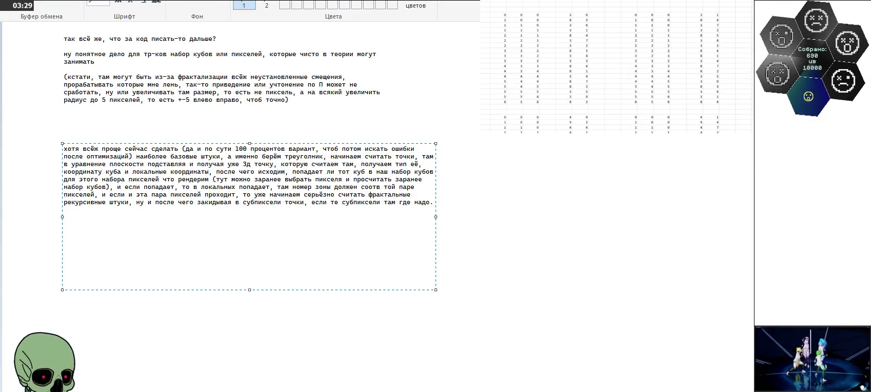
{"action": "key", "text": "BackSpace"}
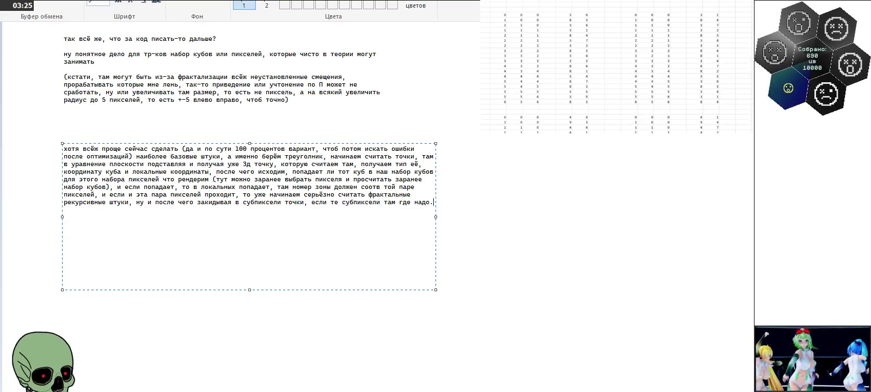
{"action": "left_click", "coordinate": [507, 193]}
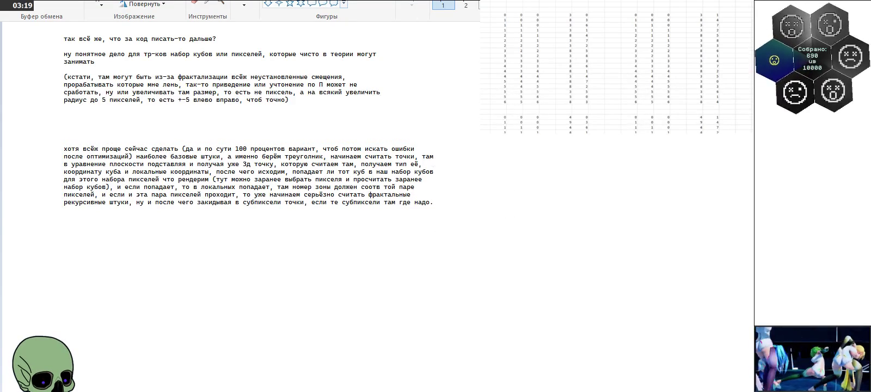
Step: Draw a thick-outlined black rectangle around the last paragraph
{"action": "left_click", "coordinate": [406, 10]}
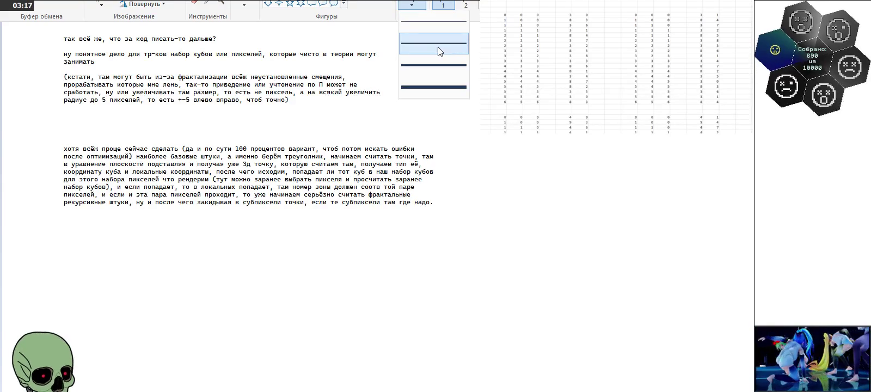
{"action": "left_click", "coordinate": [438, 47]}
{"action": "mouse_move", "coordinate": [33, 135]}
{"action": "left_mouse_down"}
{"action": "mouse_move", "coordinate": [294, 196]}
{"action": "mouse_move", "coordinate": [503, 223]}
{"action": "left_mouse_up"}
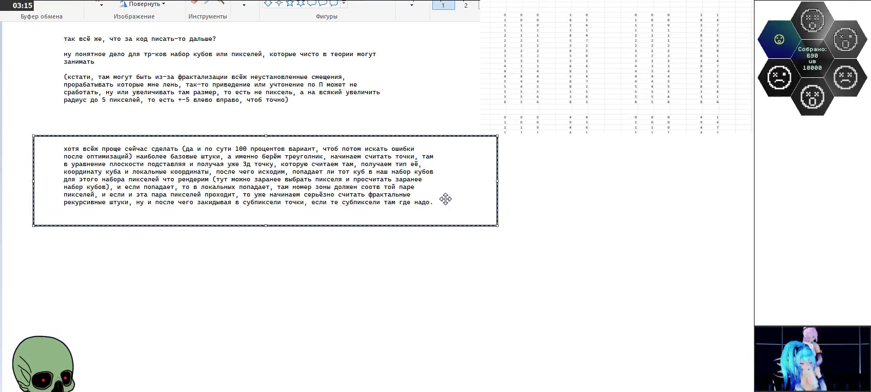
Step: Brush-paint an exclamation mark inside the box to the right of the paragraph
{"action": "left_click", "coordinate": [244, 4]}
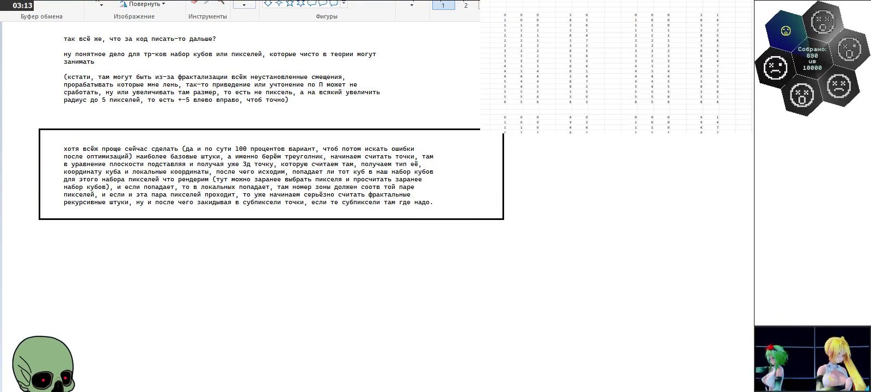
{"action": "left_click_drag", "start_coordinate": [467, 151], "coordinate": [467, 185]}
{"action": "left_click", "coordinate": [467, 198]}
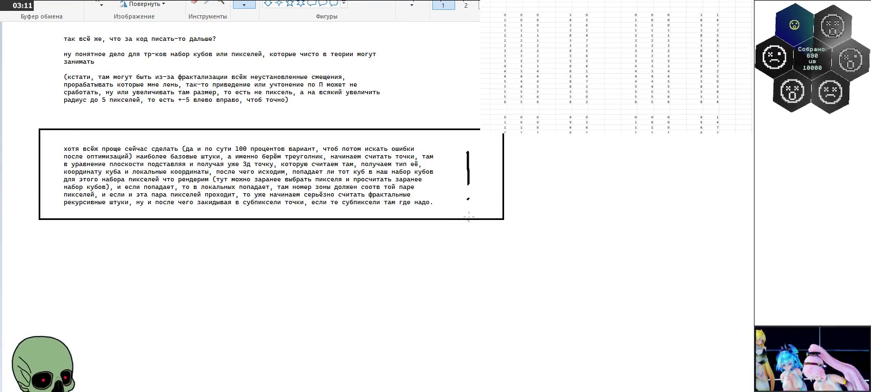
{"action": "left_click", "coordinate": [220, 4]}
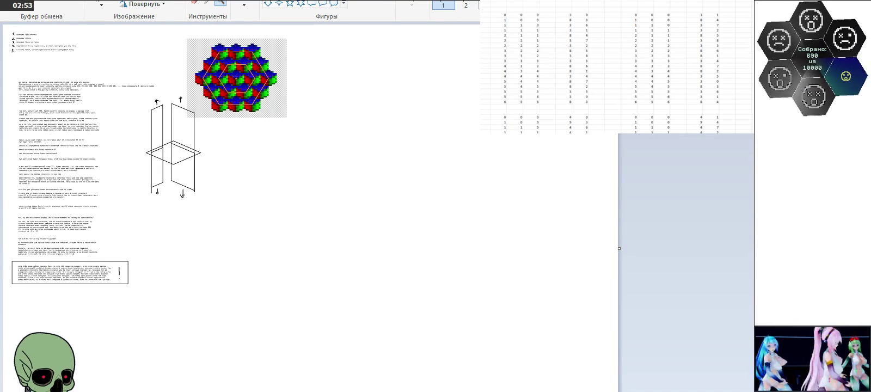
{"action": "left_click", "coordinate": [119, 291]}
{"action": "left_click", "coordinate": [122, 199]}
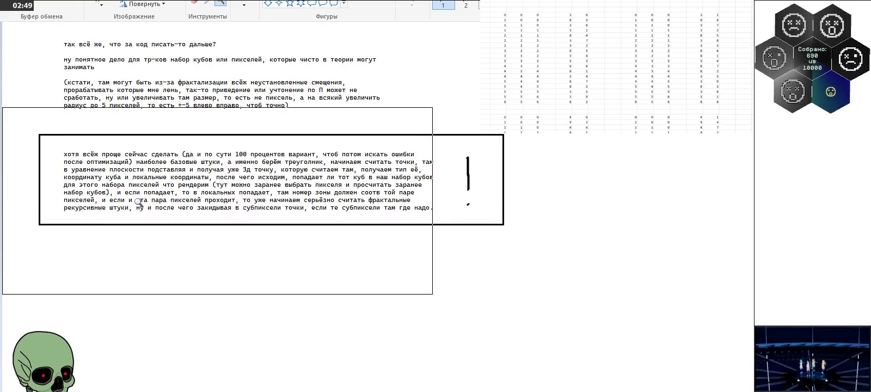
{"action": "scroll", "coordinate": [138, 202], "scroll_direction": "up", "scroll_amount": 3}
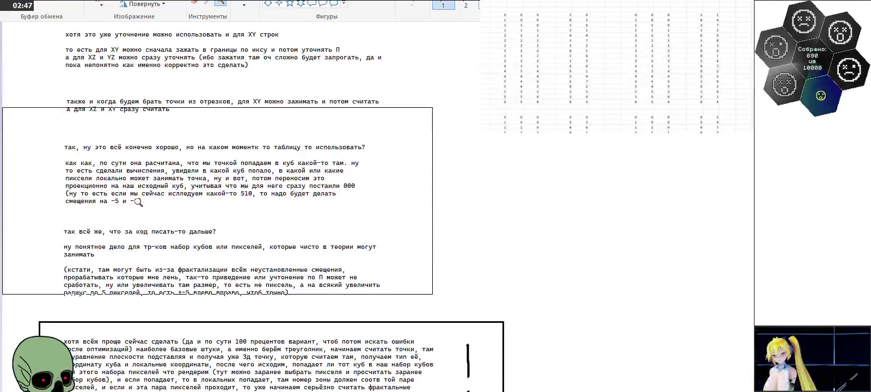
{"action": "scroll", "coordinate": [139, 202], "scroll_direction": "up", "scroll_amount": 4}
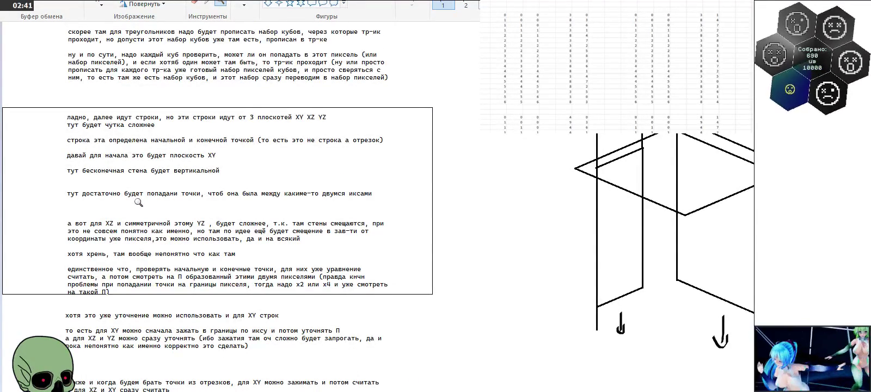
{"action": "scroll", "coordinate": [139, 202], "scroll_direction": "up", "scroll_amount": 4}
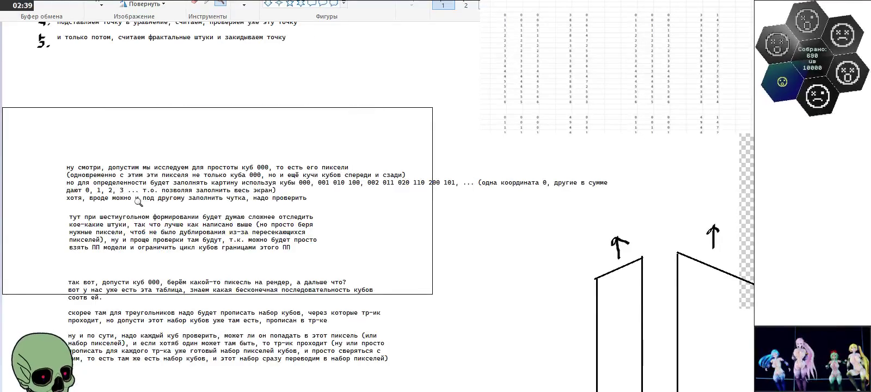
{"action": "right_click", "coordinate": [139, 202]}
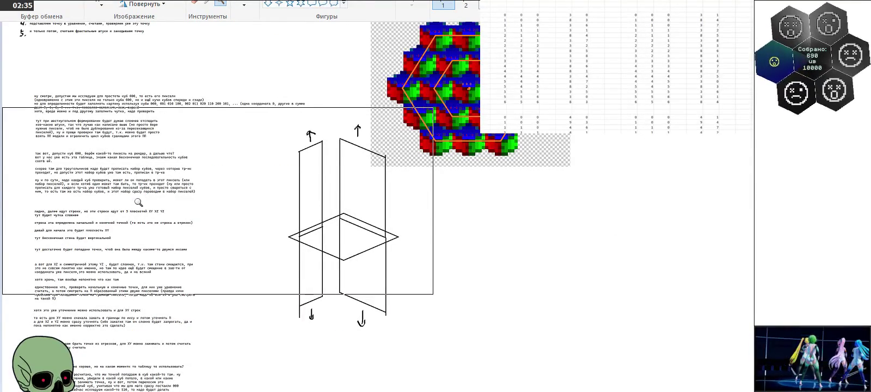
{"action": "scroll", "coordinate": [139, 202], "scroll_direction": "up", "scroll_amount": 1}
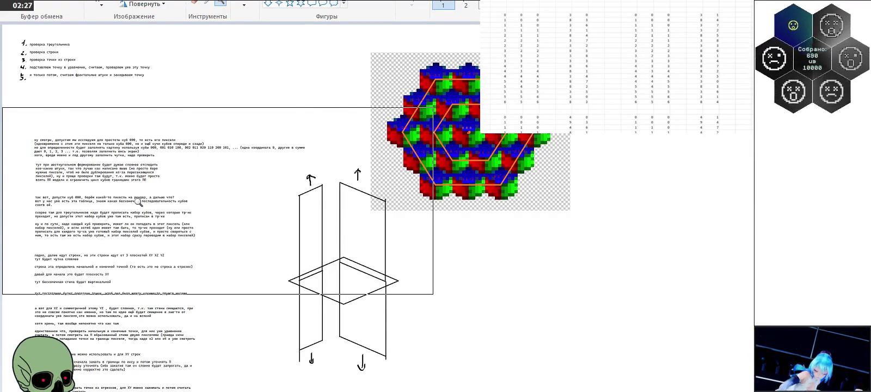
{"action": "scroll", "coordinate": [138, 202], "scroll_direction": "down", "scroll_amount": 2}
{"action": "scroll", "coordinate": [138, 202], "scroll_direction": "down", "scroll_amount": 2}
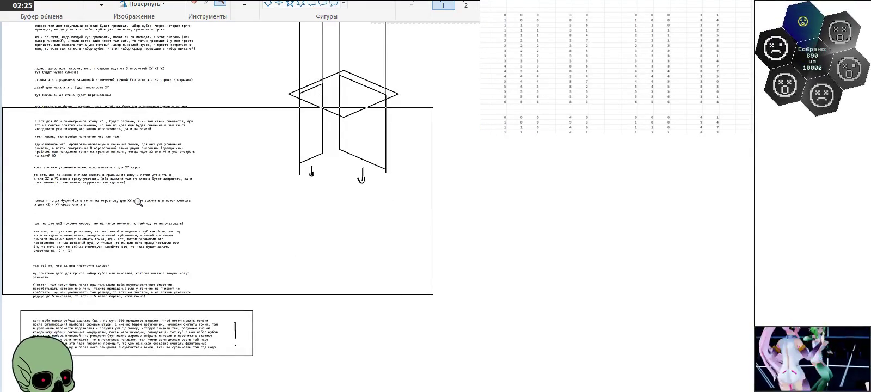
{"action": "scroll", "coordinate": [139, 202], "scroll_direction": "down", "scroll_amount": 2}
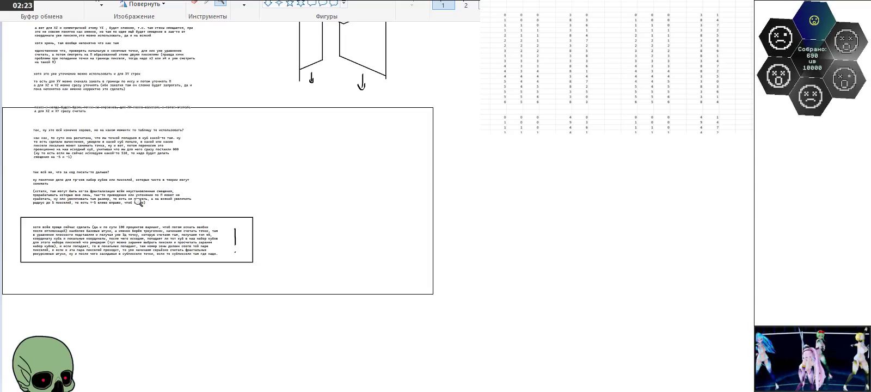
{"action": "left_click", "coordinate": [175, 250]}
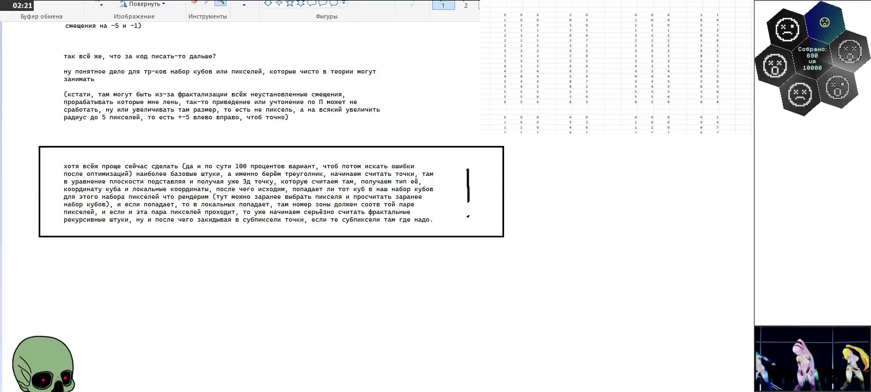